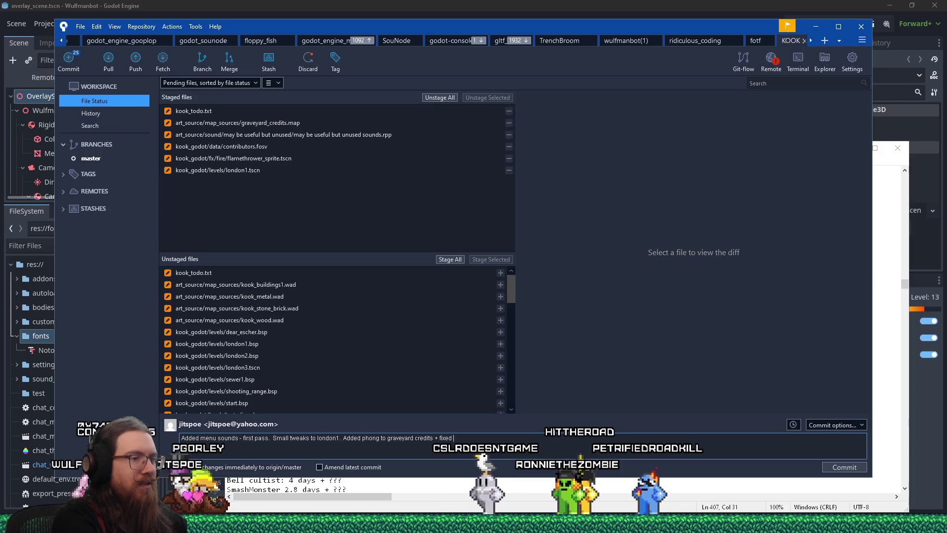
# In kook_todo.txt, change the Bug fixing estimate from 9.8 to 10 days
pyautogui.hotkey('alt', 'Tab')
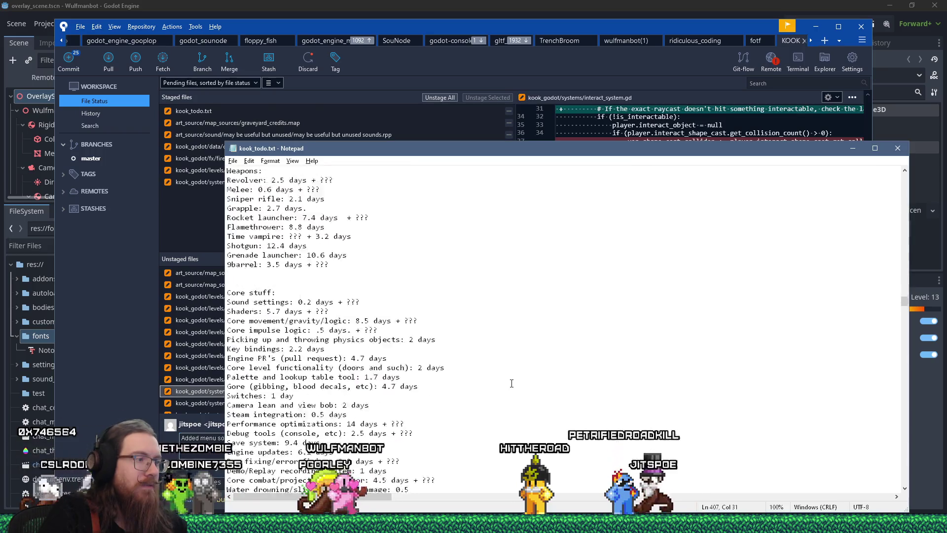
pyautogui.scroll(15, 512, 383)
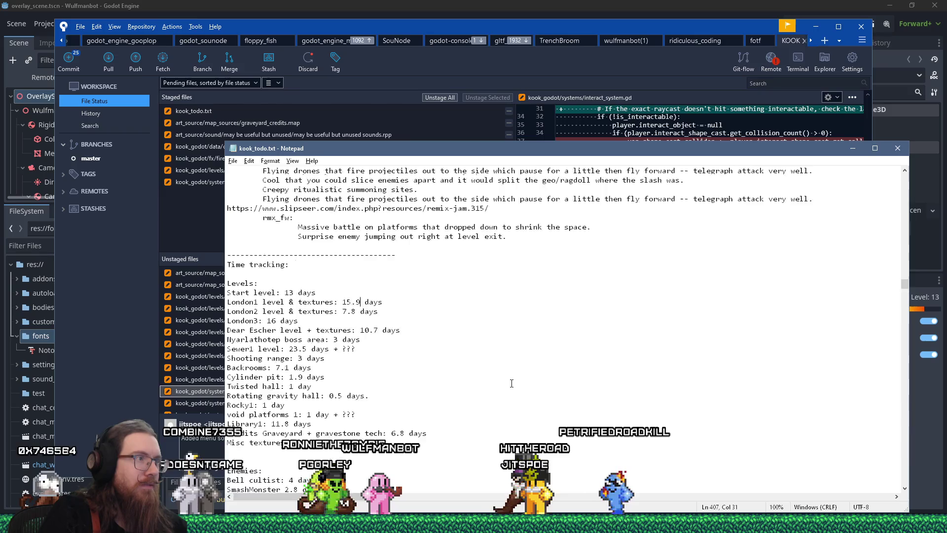
pyautogui.hotkey('ctrl', 'f')
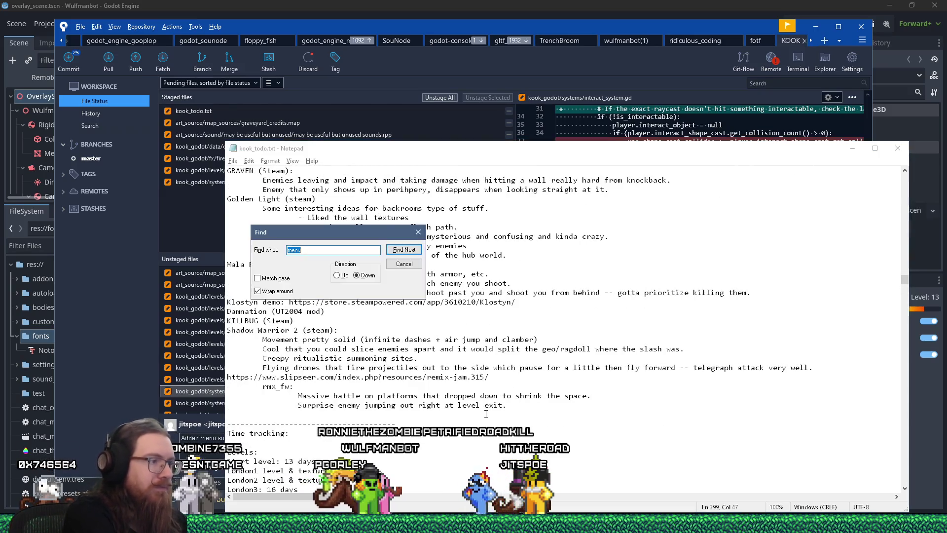
pyautogui.write('bug')
pyautogui.press('Return')
pyautogui.press('Return')
pyautogui.press('Escape')
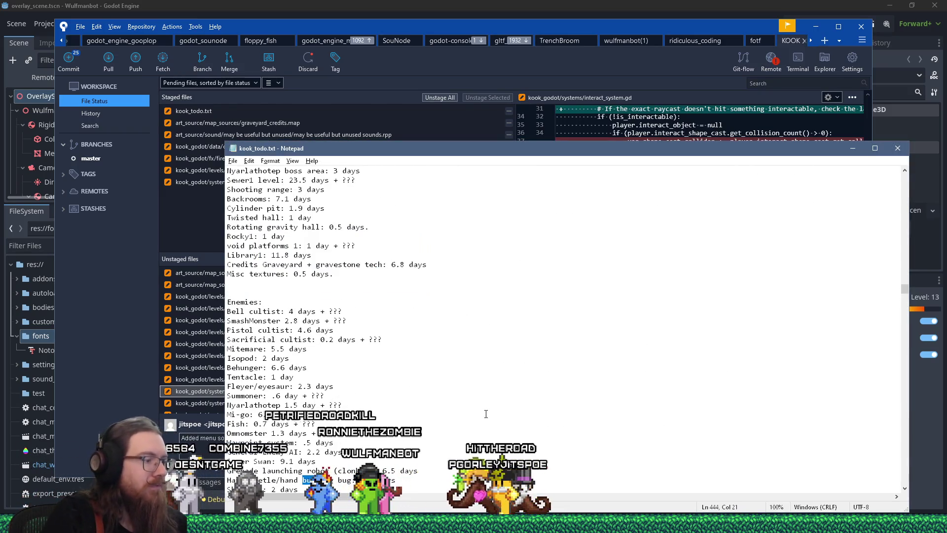
pyautogui.press('F3')
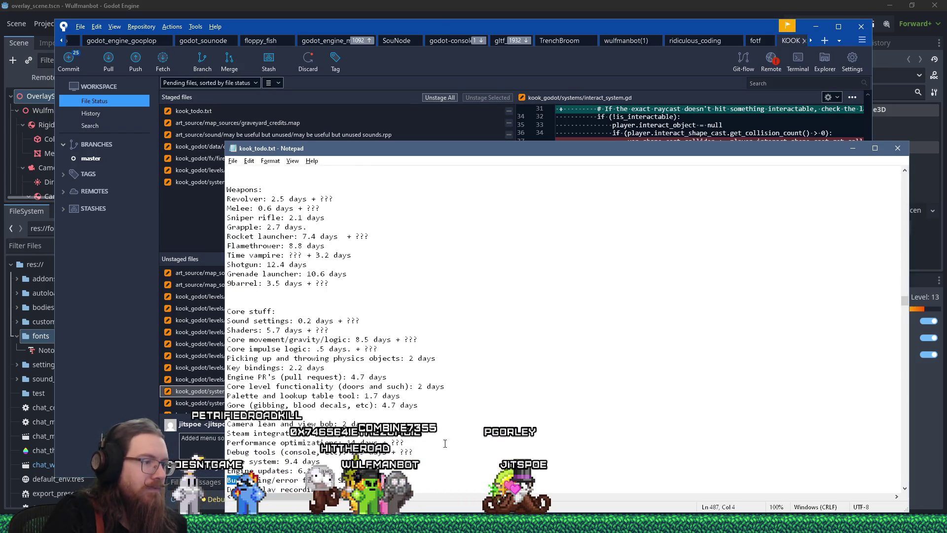
pyautogui.click(344, 480)
pyautogui.write('10')
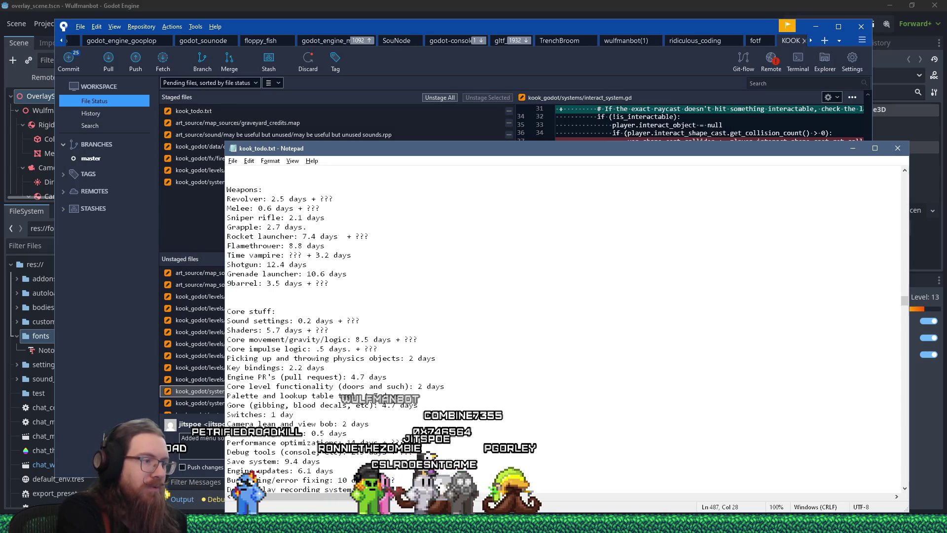
pyautogui.hotkey('alt', 'Tab')
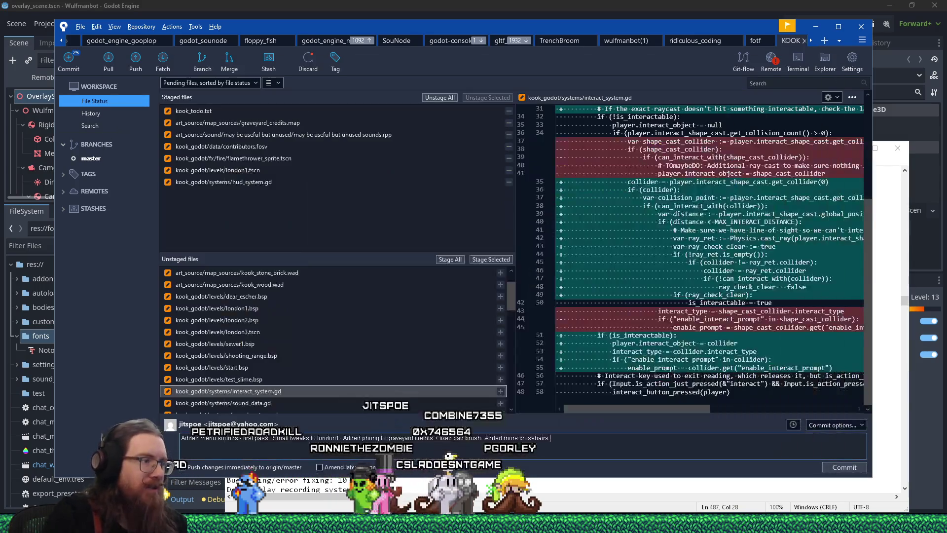
# Review each diff and stage interact_system.gd, sound_data.gd, sound_system.gd, menu_system.gd and sound_settings.tscn
pyautogui.click(487, 259)
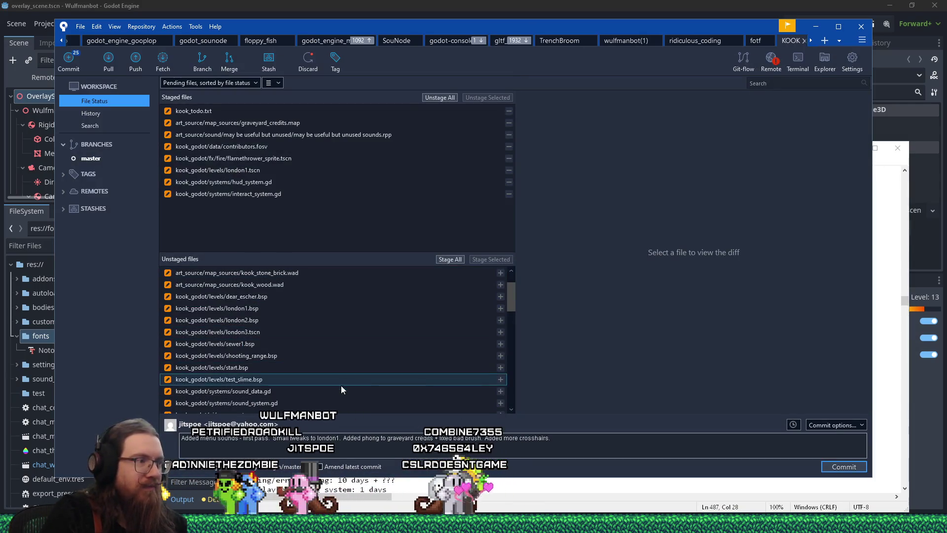
pyautogui.click(338, 390)
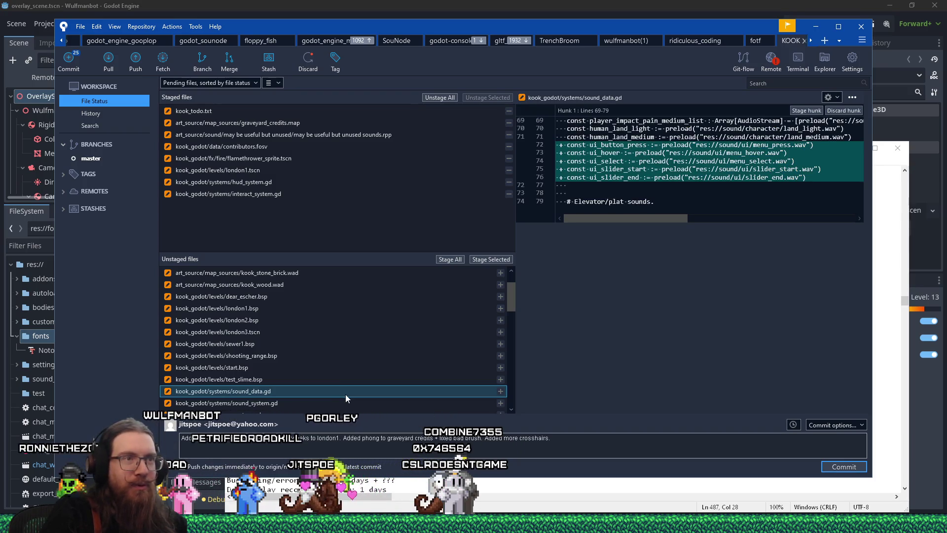
pyautogui.click(491, 262)
pyautogui.click(295, 391)
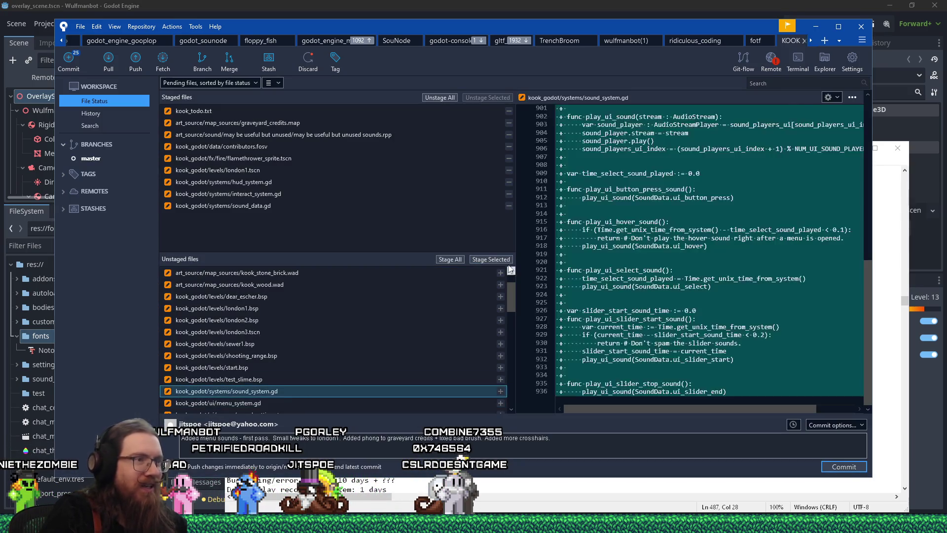
pyautogui.click(491, 260)
pyautogui.click(284, 392)
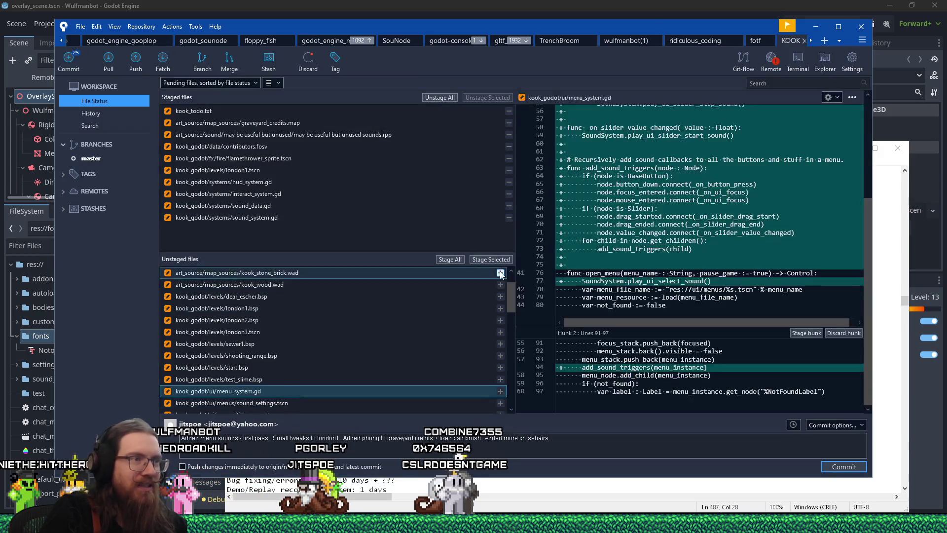
pyautogui.scroll(5, 642, 296)
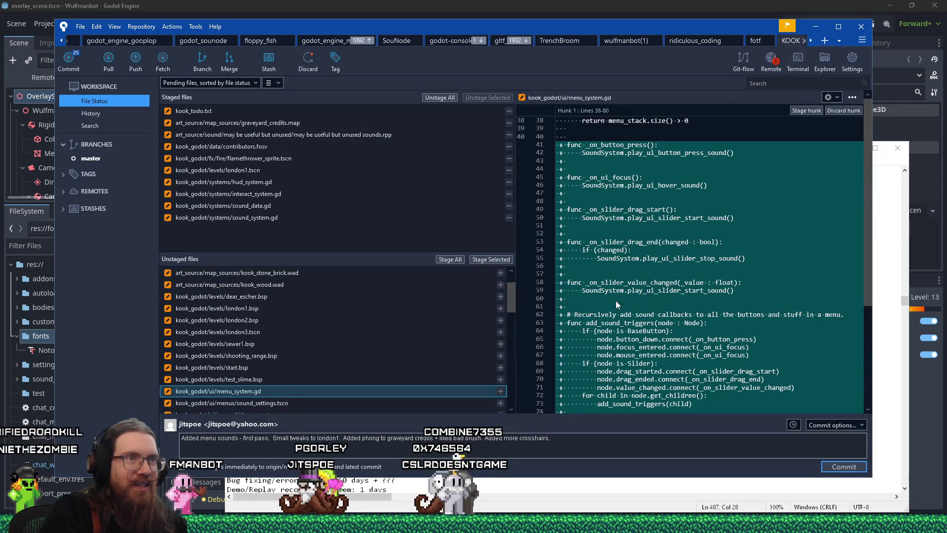
pyautogui.scroll(-3, 633, 301)
pyautogui.click(500, 259)
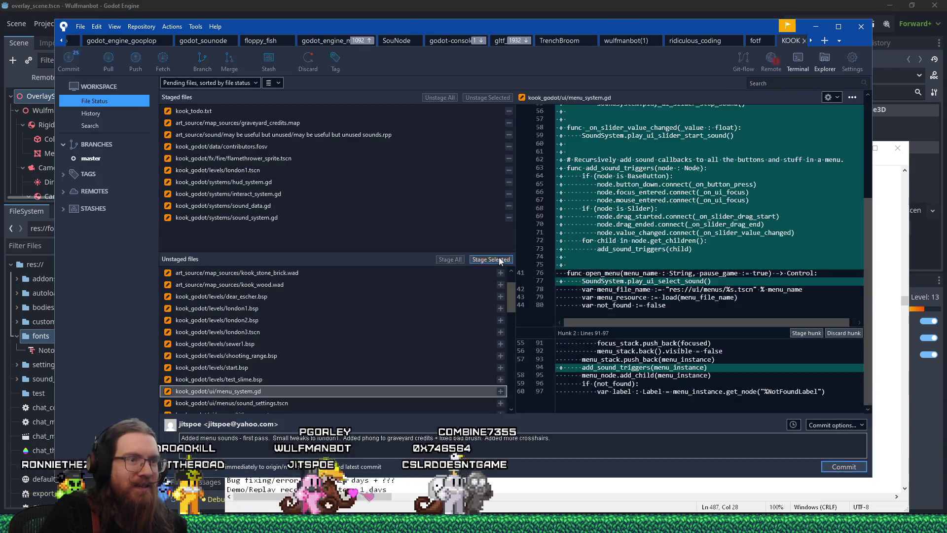
pyautogui.click(287, 391)
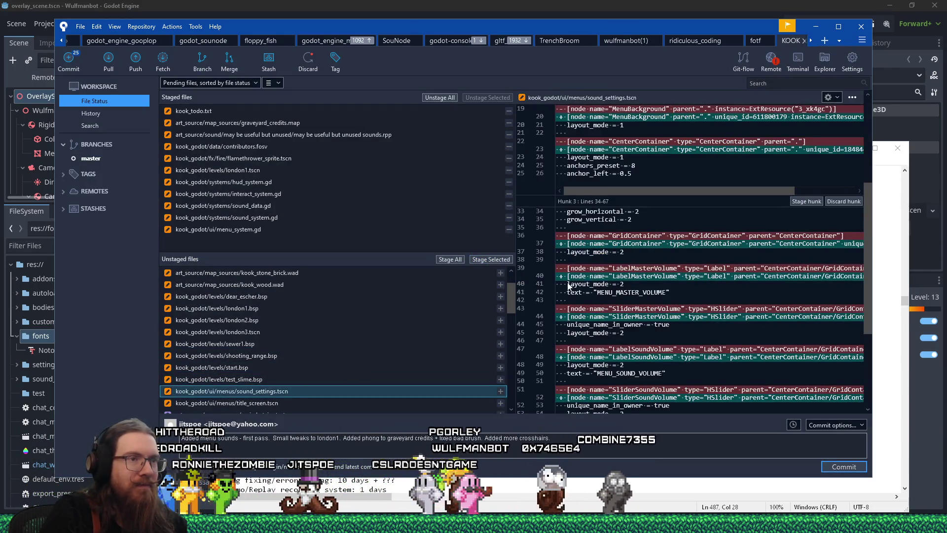
pyautogui.click(494, 260)
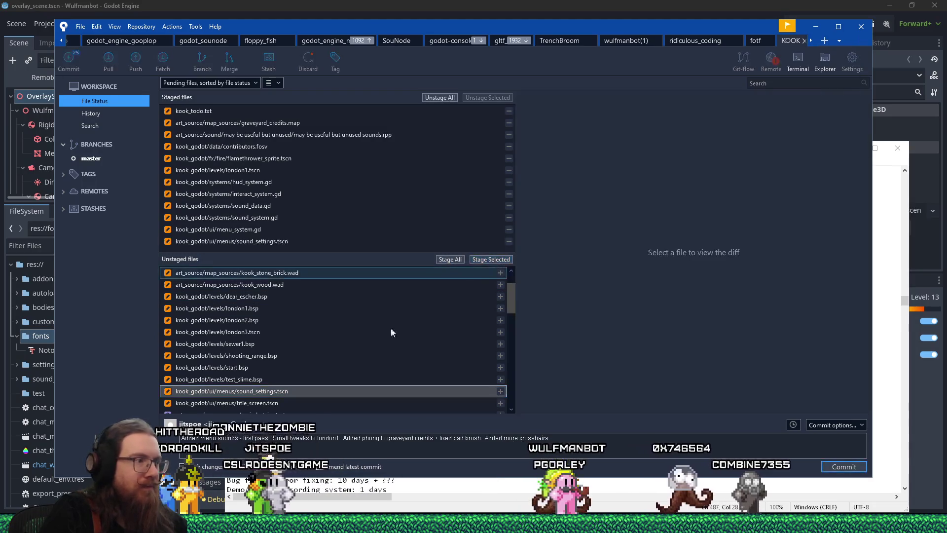
pyautogui.click(298, 395)
# Stage title_screen.tscn, then Steampunk Pump Station.wav, Massive Overheat.wav, ui_clicks.rpp and ZETVUE_FOLEY_OPTOMETRIST_VISIT.wav
pyautogui.click(495, 259)
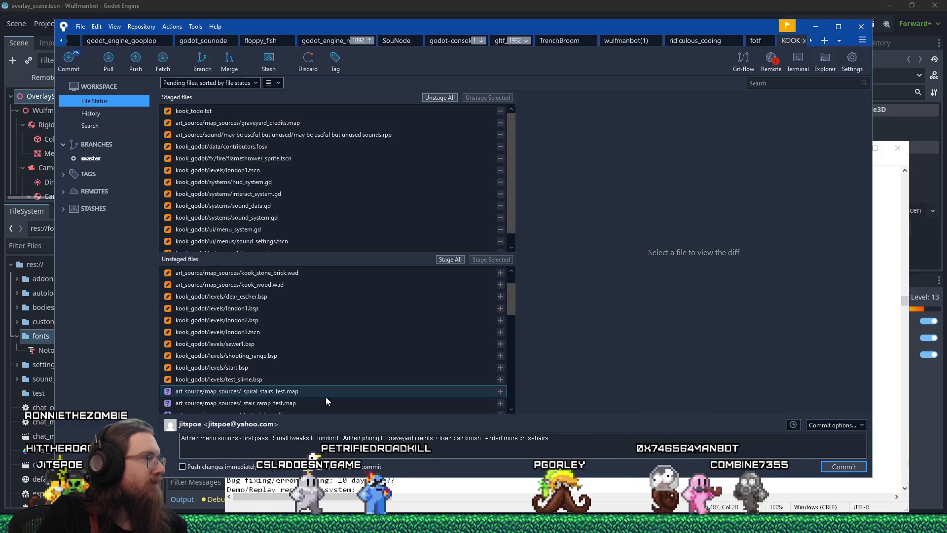
pyautogui.scroll(-2, 324, 375)
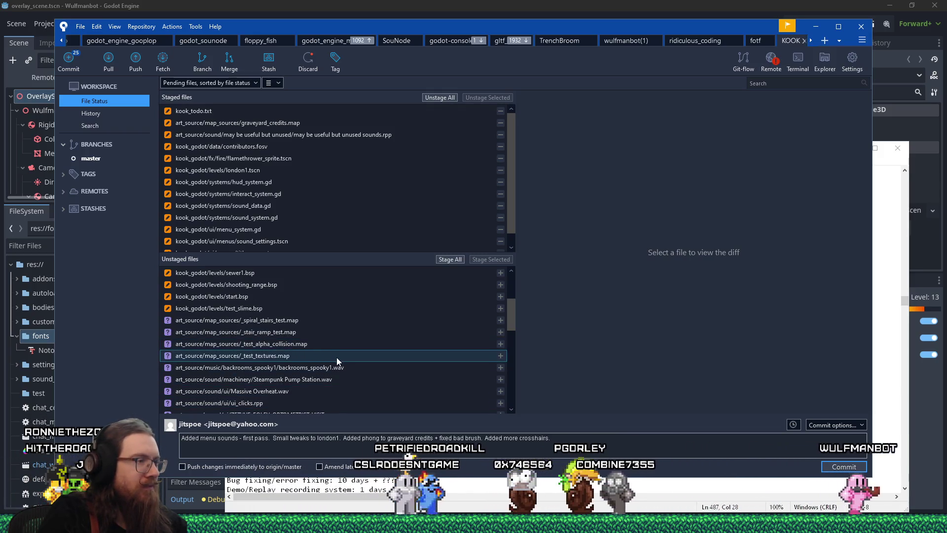
pyautogui.click(343, 378)
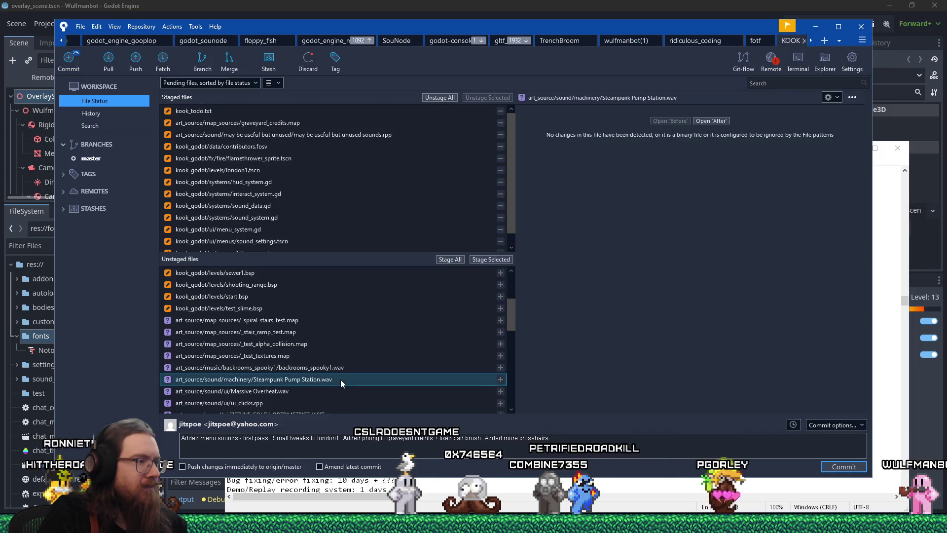
pyautogui.keyDown('shift'); pyautogui.click(313, 391); pyautogui.keyUp('shift')
pyautogui.scroll(-1, 312, 390)
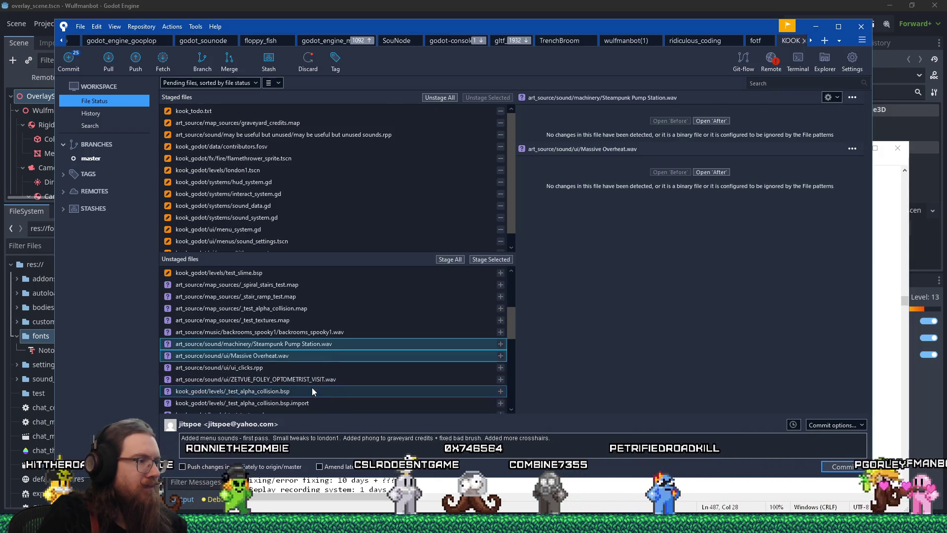
pyautogui.keyDown('shift'); pyautogui.click(304, 368); pyautogui.keyUp('shift')
pyautogui.keyDown('shift'); pyautogui.click(350, 378); pyautogui.keyUp('shift')
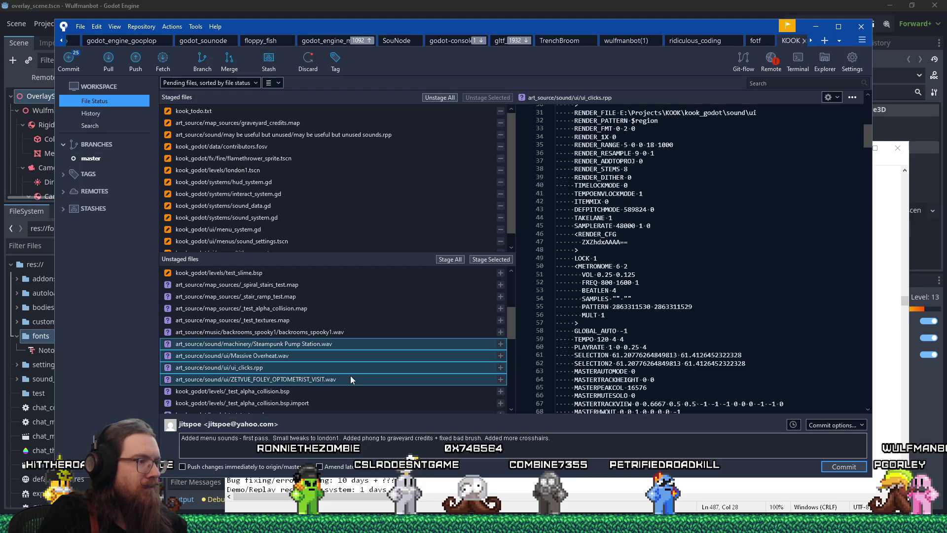
pyautogui.click(481, 259)
# Stage the menu sound files starting from menu_hover.wav
pyautogui.scroll(-1, 427, 296)
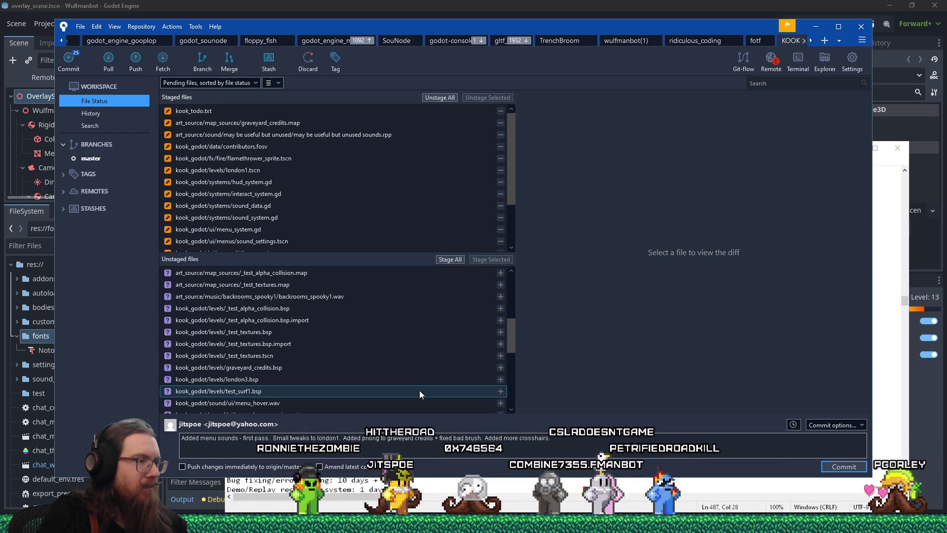
pyautogui.click(400, 398)
pyautogui.scroll(-2, 390, 393)
pyautogui.moveTo(333, 342)
pyautogui.mouseDown()
pyautogui.moveTo(318, 353)
pyautogui.moveTo(307, 404)
pyautogui.moveTo(366, 361)
pyautogui.moveTo(335, 344)
pyautogui.moveTo(328, 366)
pyautogui.mouseUp()
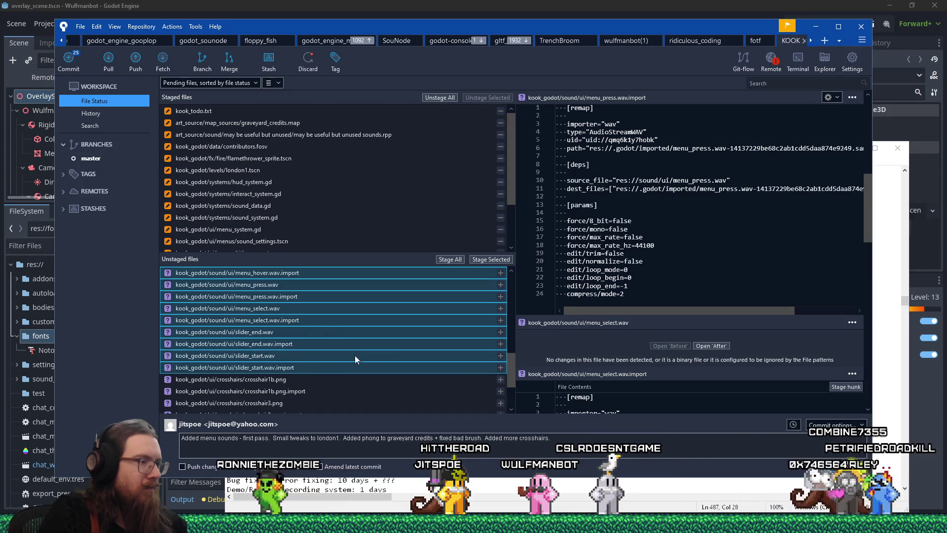
pyautogui.click(491, 259)
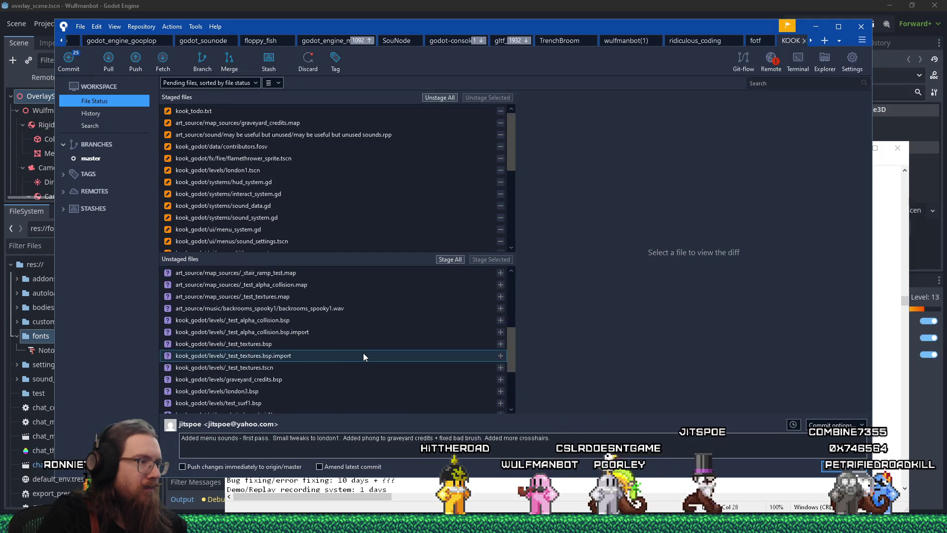
# Stage the four crosshair files from crosshair1b.png to crosshair3.png.import
pyautogui.scroll(-1, 360, 356)
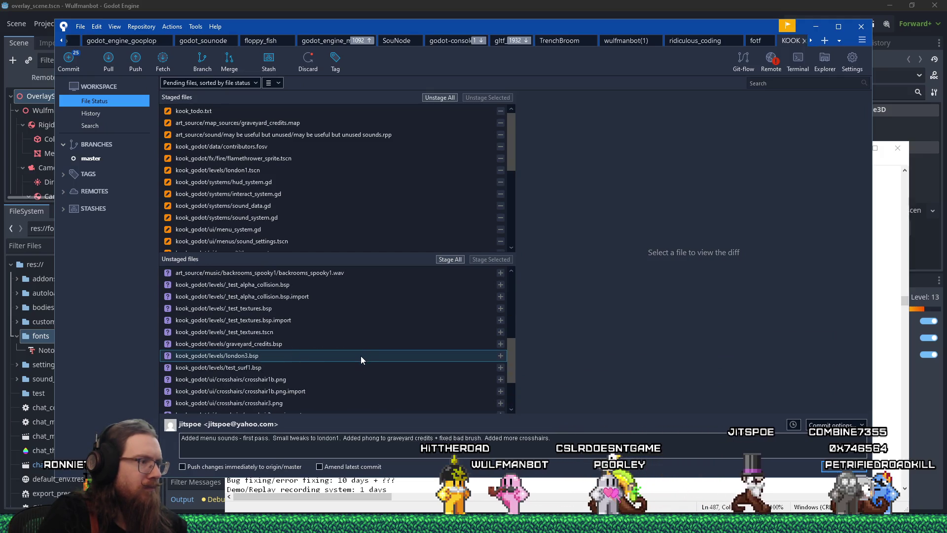
pyautogui.click(298, 379)
pyautogui.scroll(-1, 296, 397)
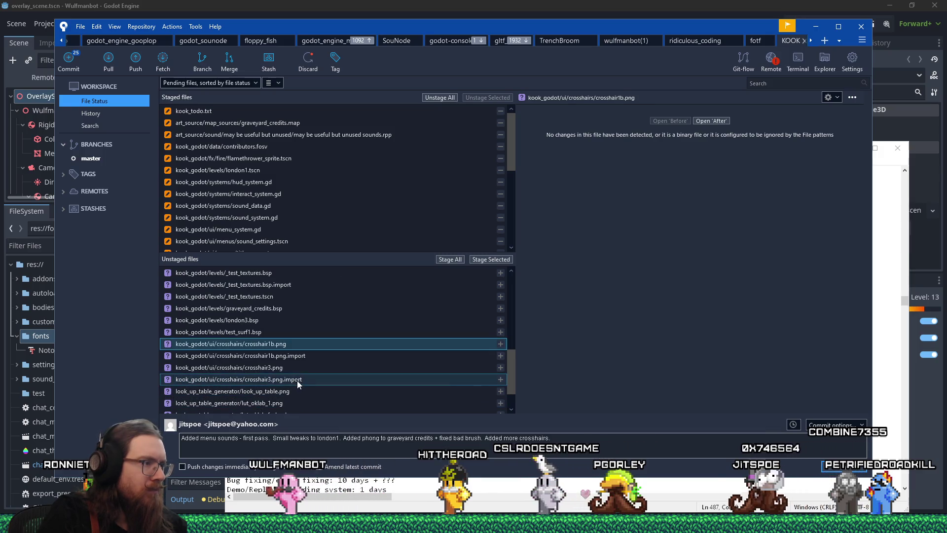
pyautogui.keyDown('shift'); pyautogui.click(297, 380); pyautogui.keyUp('shift')
pyautogui.click(485, 260)
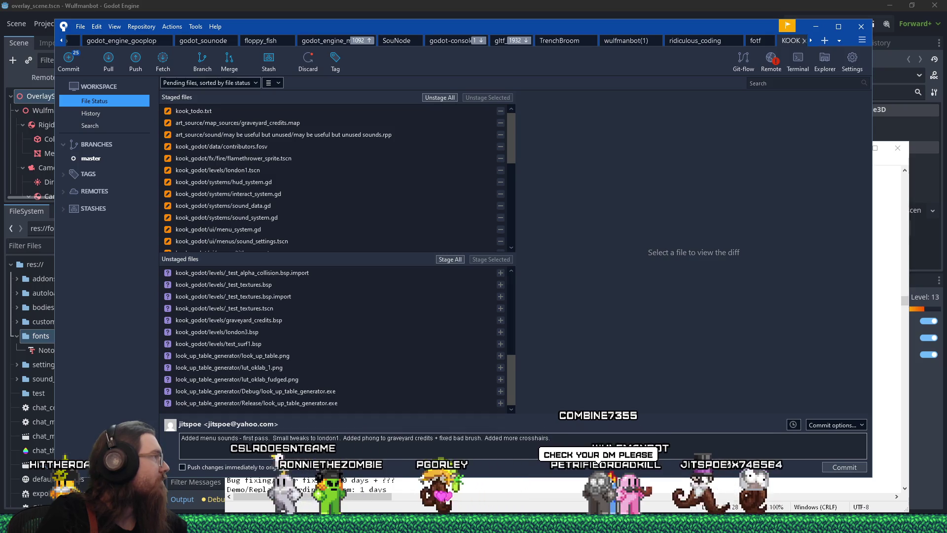
pyautogui.hotkey('alt', 'Tab')
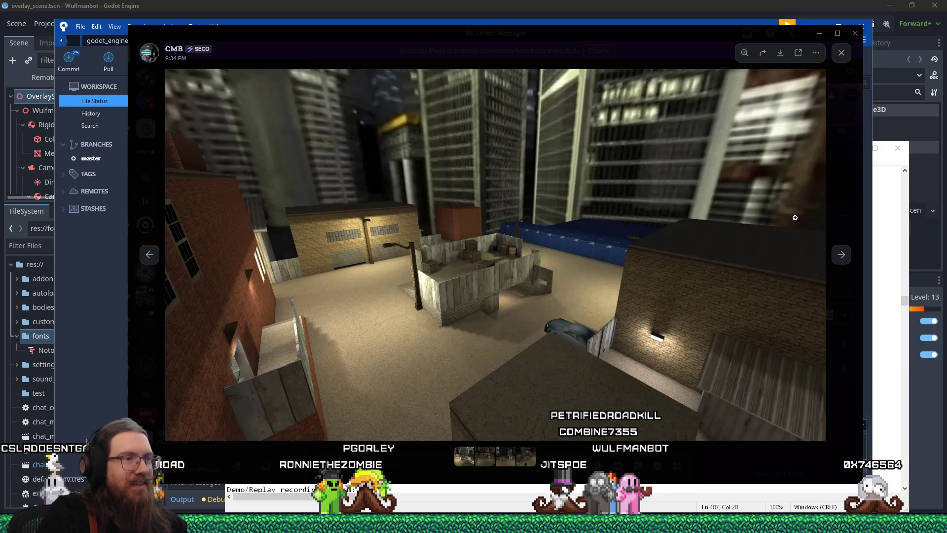
# Page forward through five shared screenshots of the night-time city level
pyautogui.click(842, 254)
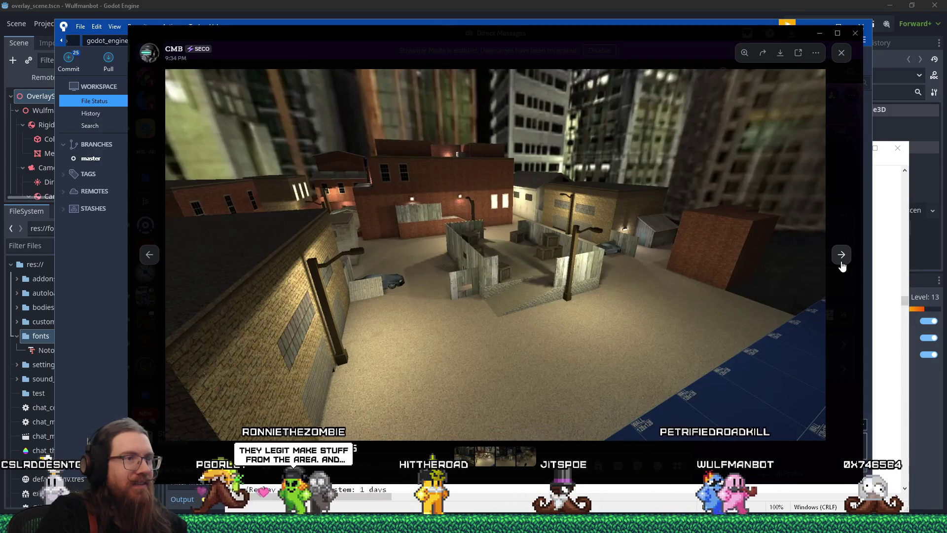
pyautogui.click(842, 255)
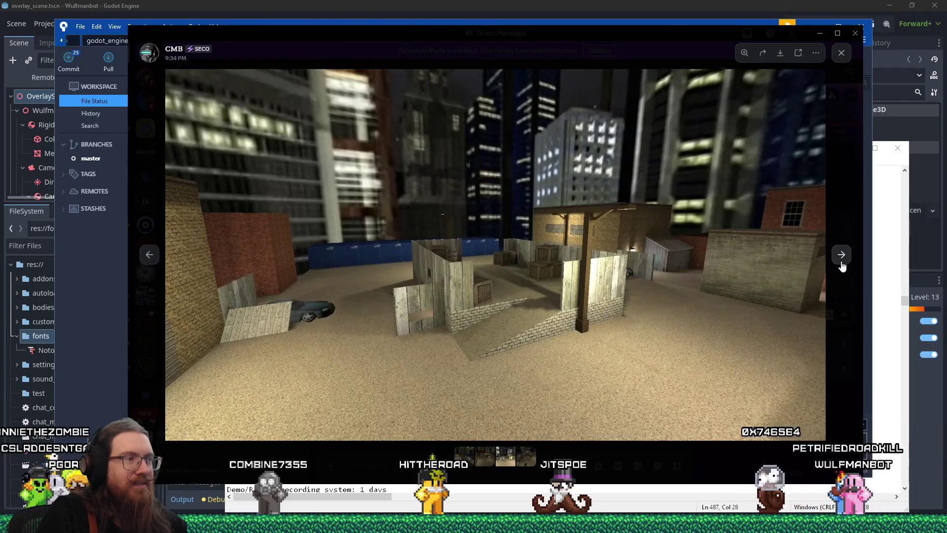
pyautogui.click(841, 254)
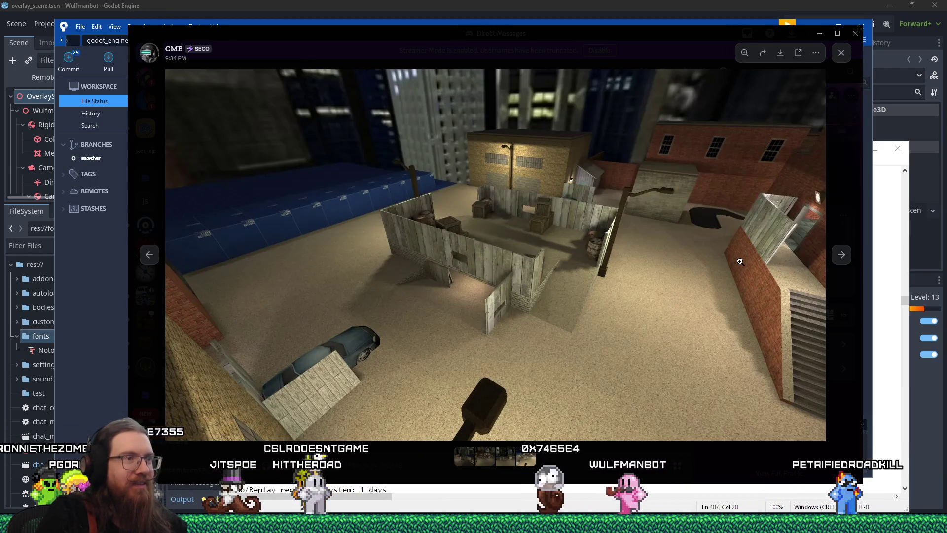
pyautogui.click(848, 260)
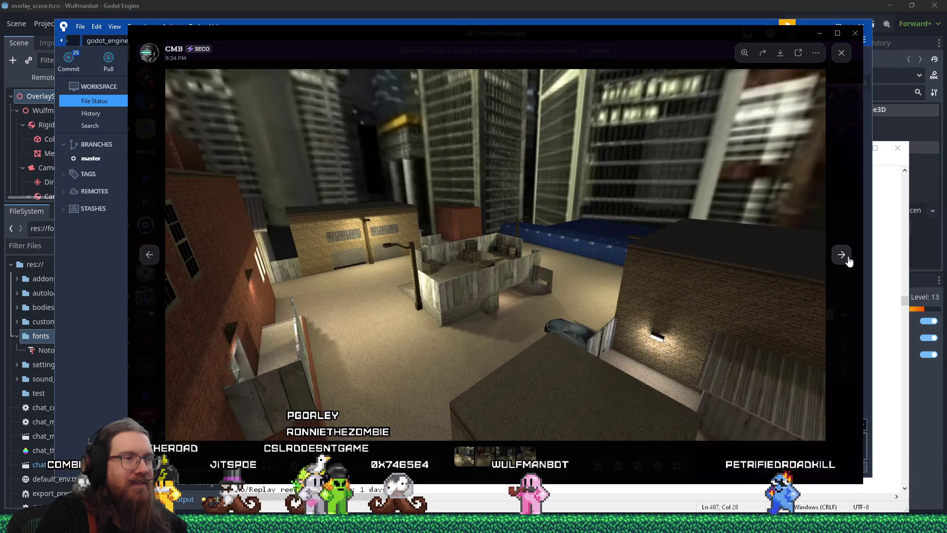
pyautogui.click(848, 259)
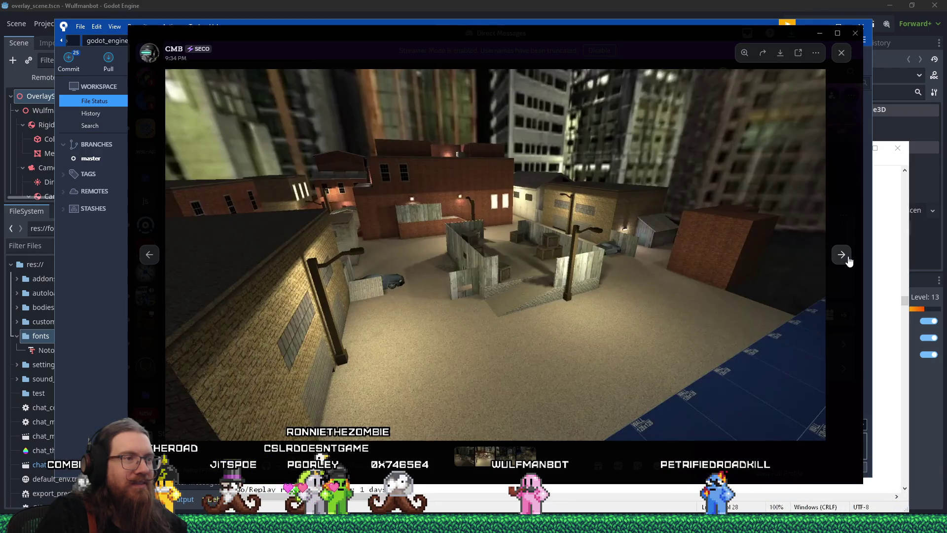
# Drag the Discord image viewer window aside
pyautogui.moveTo(641, 32); pyautogui.dragTo(699, 36)
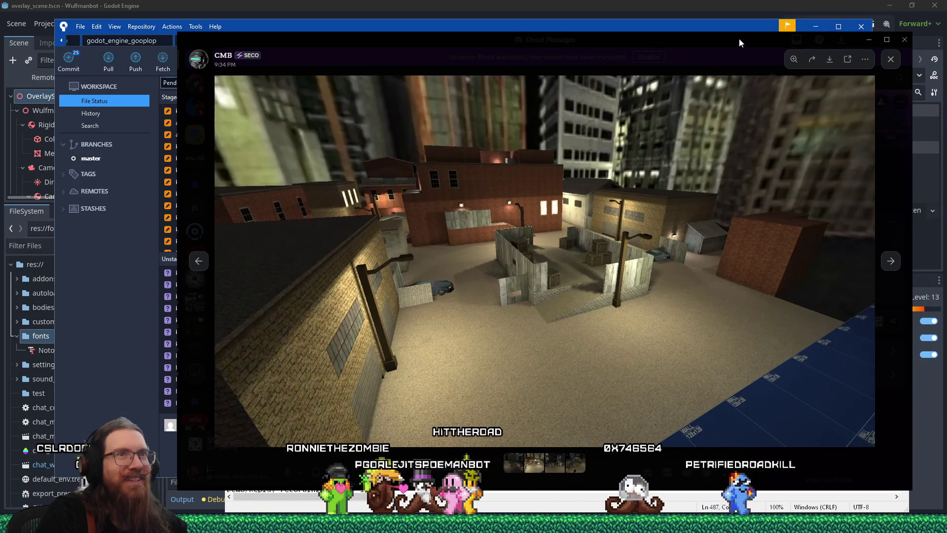
pyautogui.moveTo(739, 38); pyautogui.dragTo(544, 32)
pyautogui.hotkey('alt', 'Tab')
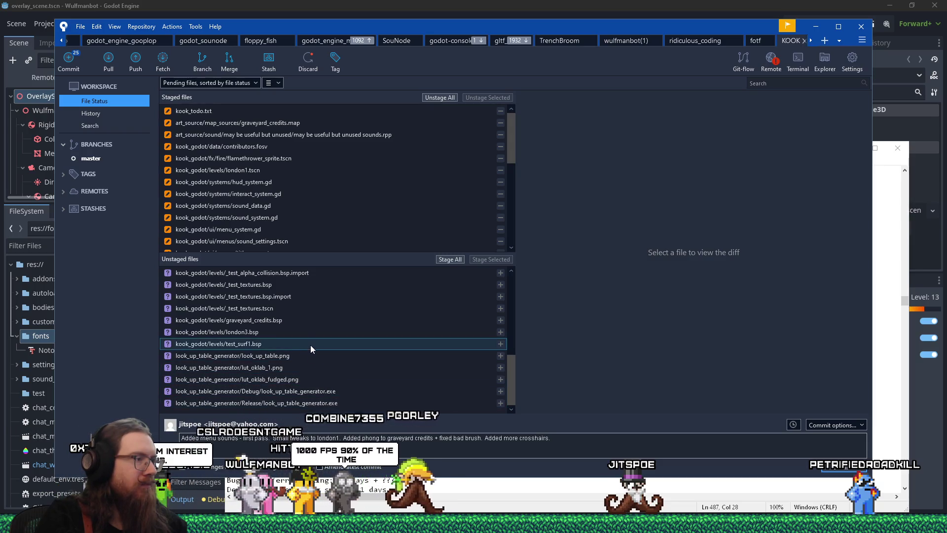
# Stage kook_todo.txt and commit with the message 'Added menu sounds - first pass'
pyautogui.scroll(2, 316, 319)
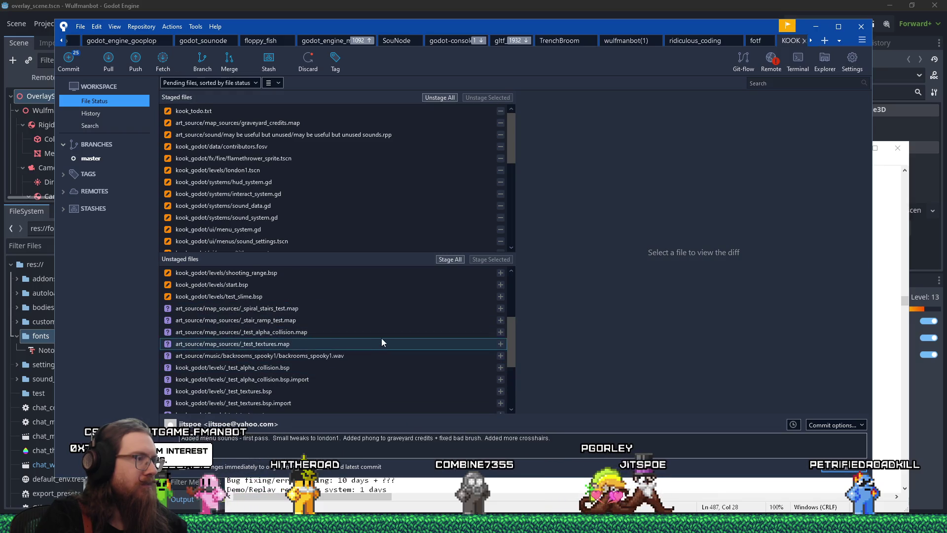
pyautogui.scroll(3, 381, 328)
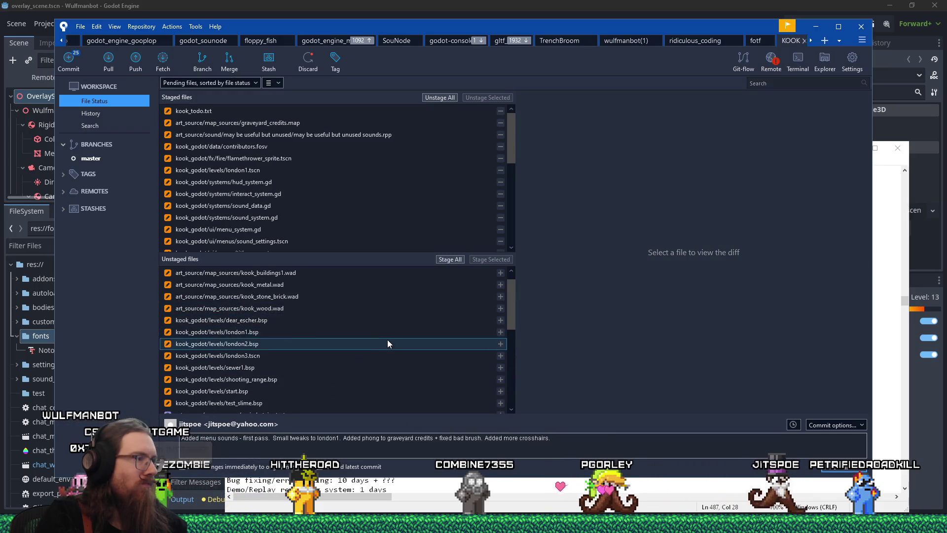
pyautogui.scroll(2, 402, 306)
pyautogui.click(411, 274)
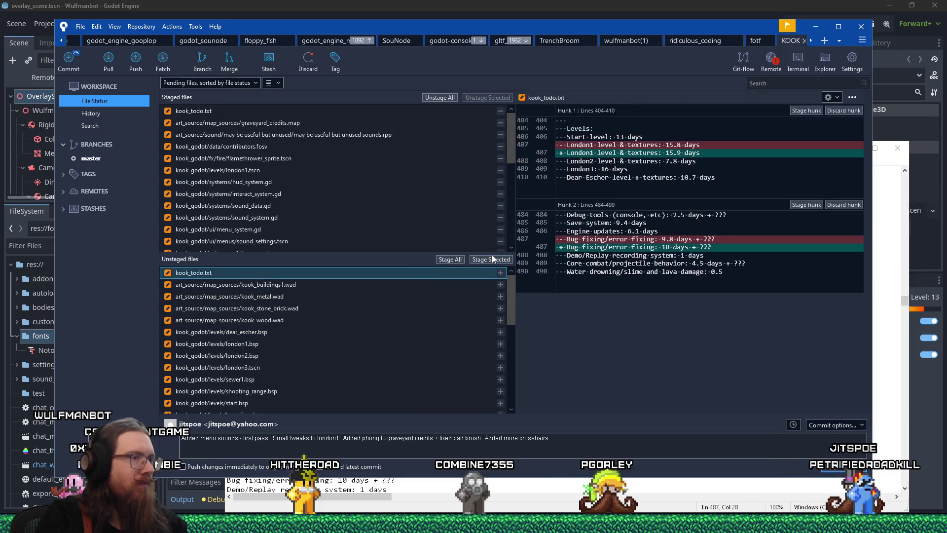
pyautogui.click(490, 259)
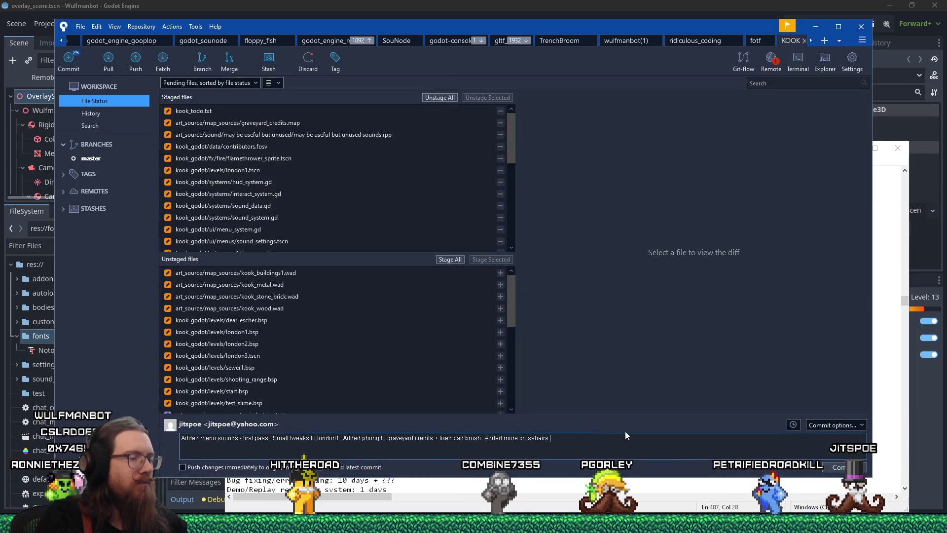
pyautogui.click(837, 469)
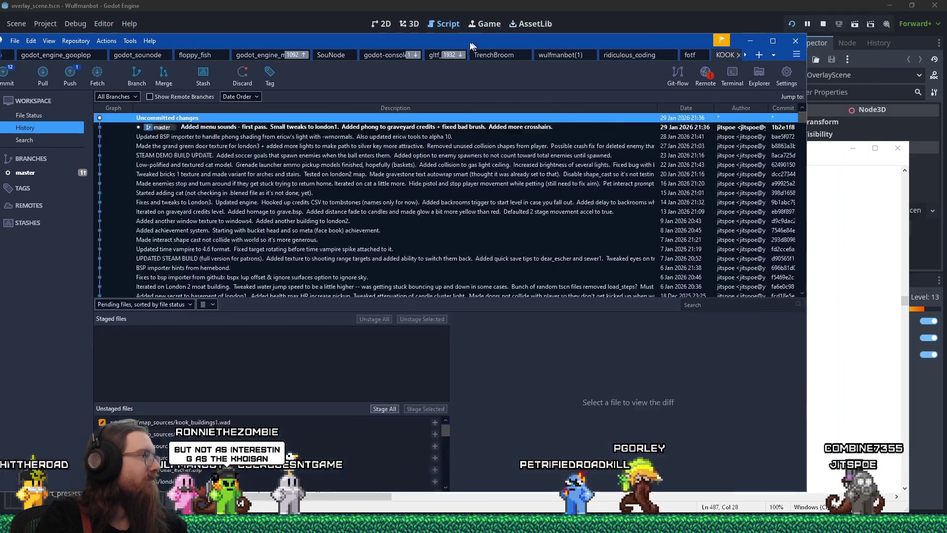
# Minimise Sourcetree and Notepad, then place the cursor on line 122 of the script
pyautogui.click(816, 26)
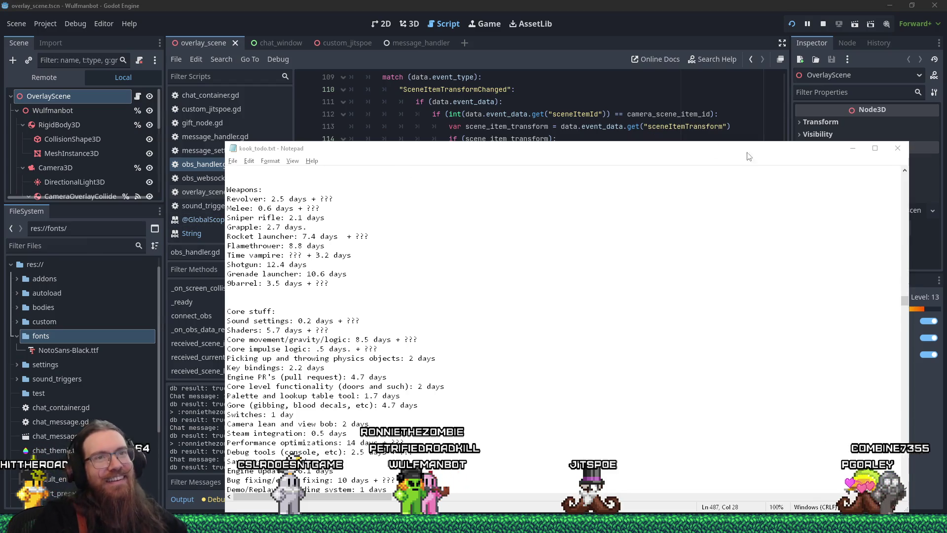
pyautogui.click(851, 149)
pyautogui.click(608, 237)
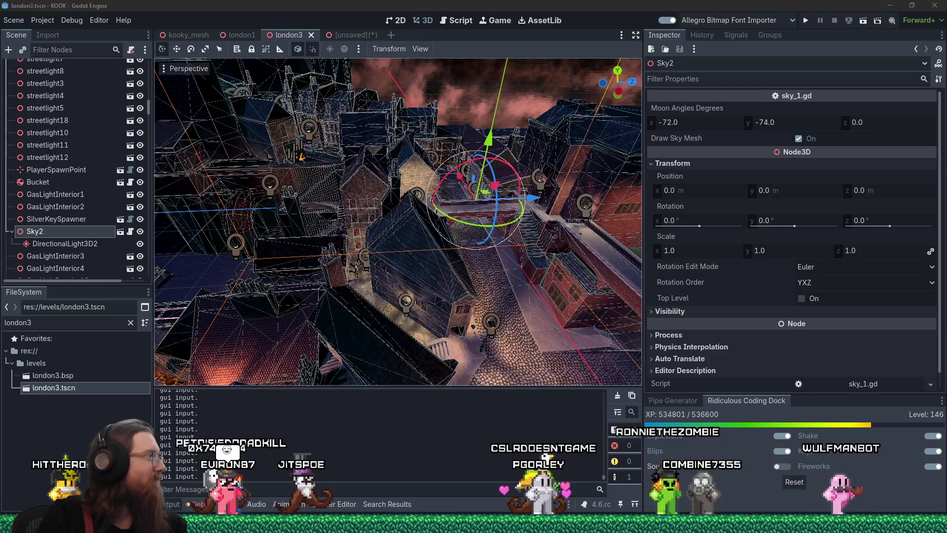
# Return to the KOOK Godot editor showing the london3.tscn level
pyautogui.hotkey('alt', 'Tab')
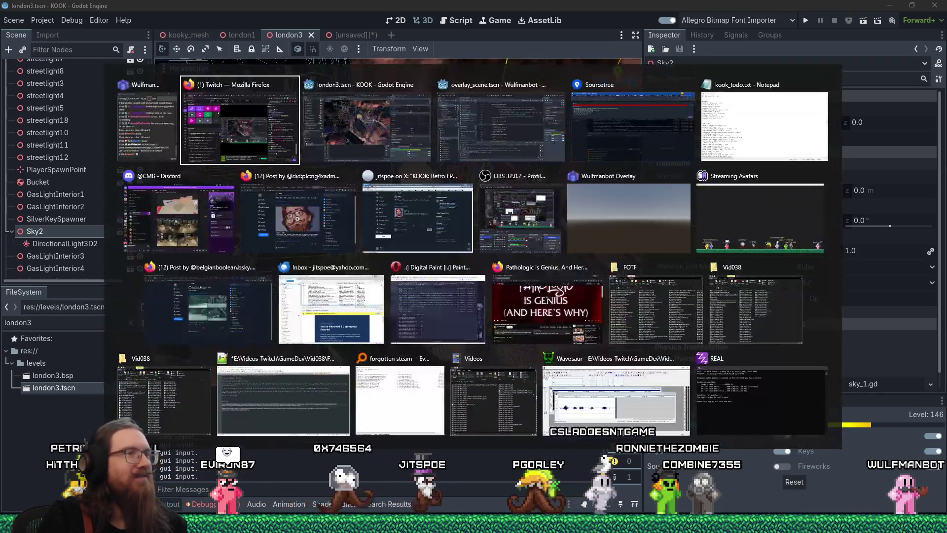
pyautogui.press('Escape')
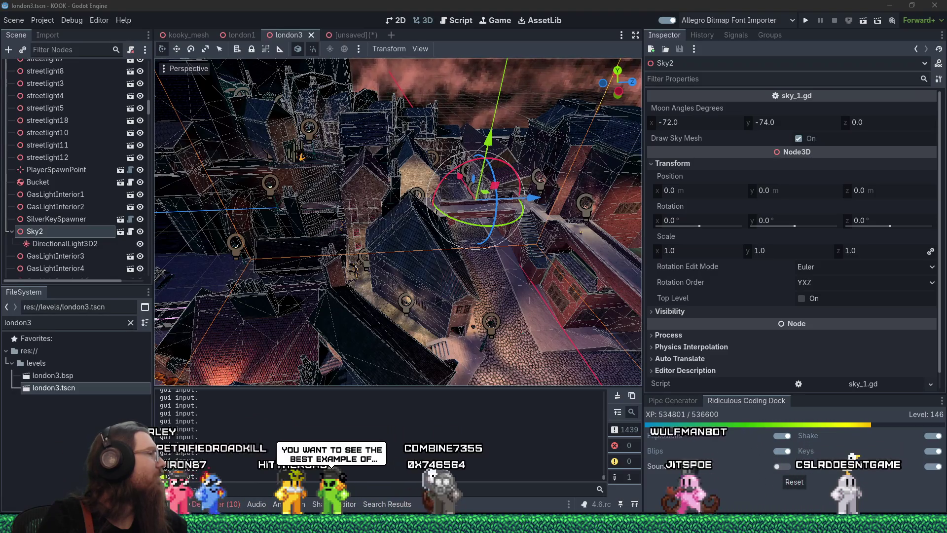
# In a new Firefox tab, load lonewulfstudio.com
pyautogui.moveTo(849, 526)
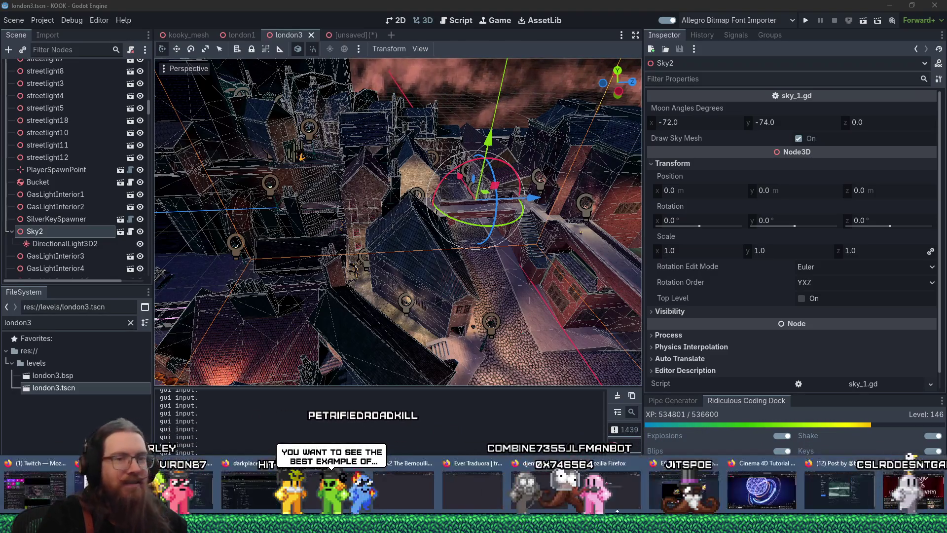
pyautogui.click(849, 490)
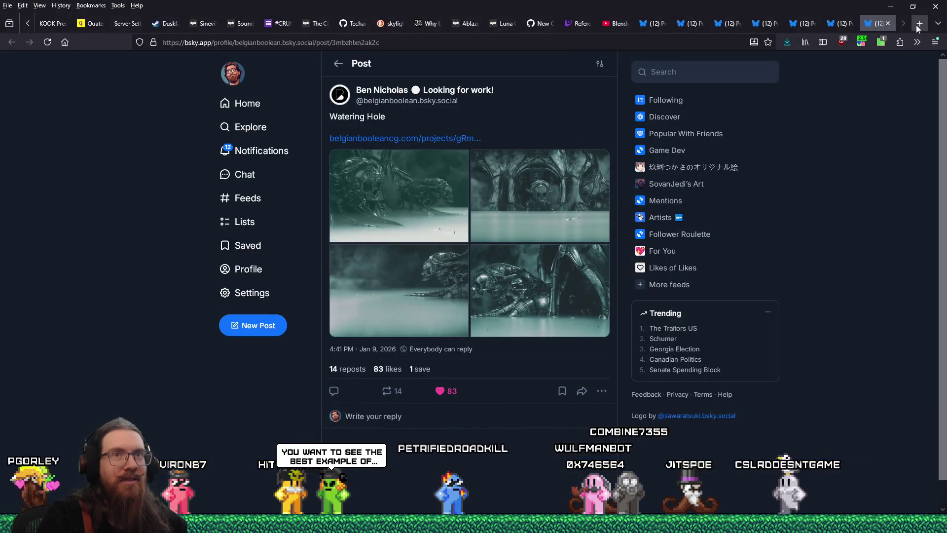
pyautogui.click(918, 24)
pyautogui.write('lonewulfstudio.com/')
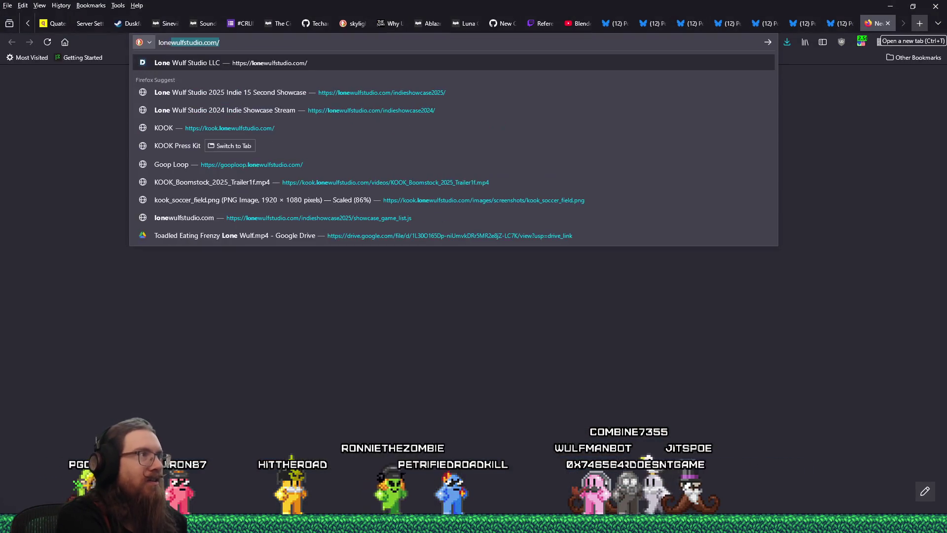
pyautogui.press('Return')
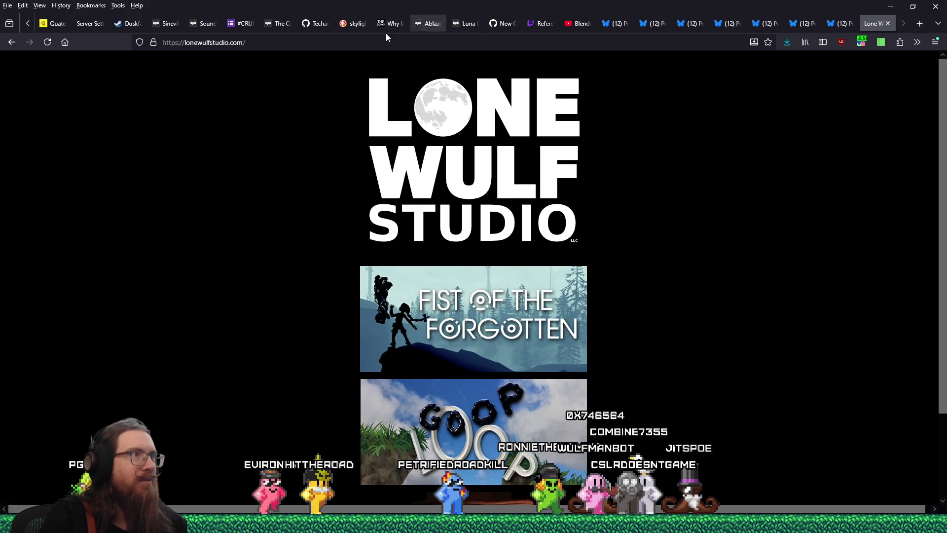
# Visit the Digital Paint forum, then close the tab and minimise Firefox
pyautogui.click(384, 42)
pyautogui.write('forums.digitalpaint.org/')
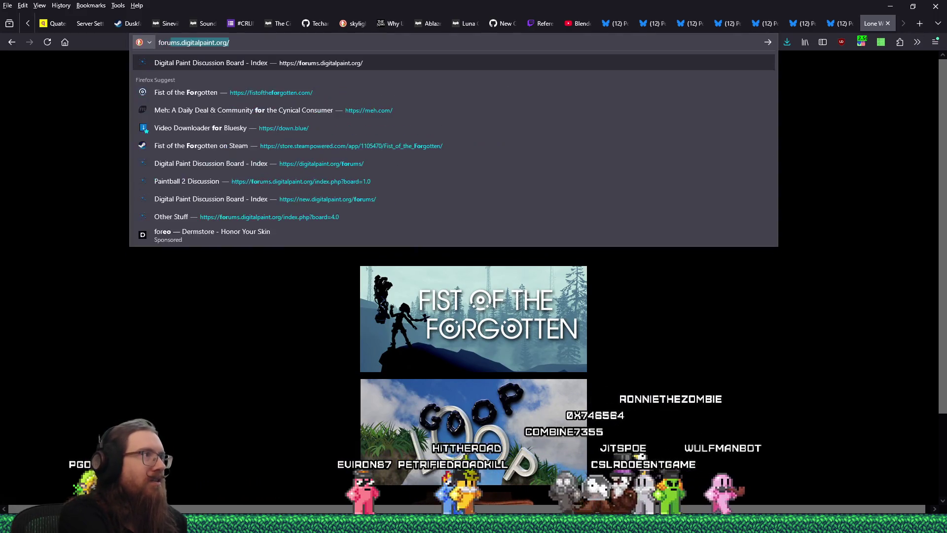
pyautogui.press('Return')
pyautogui.scroll(-3, 343, 83)
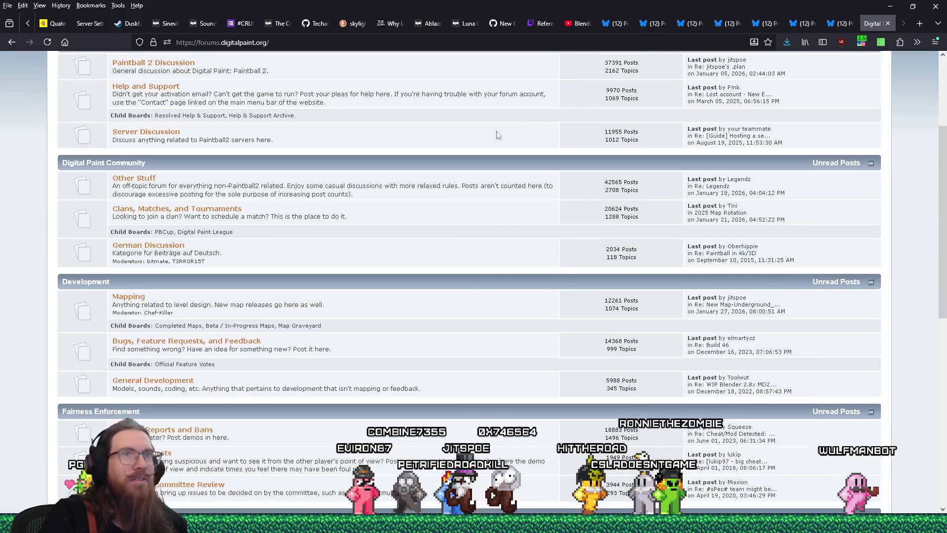
pyautogui.click(887, 25)
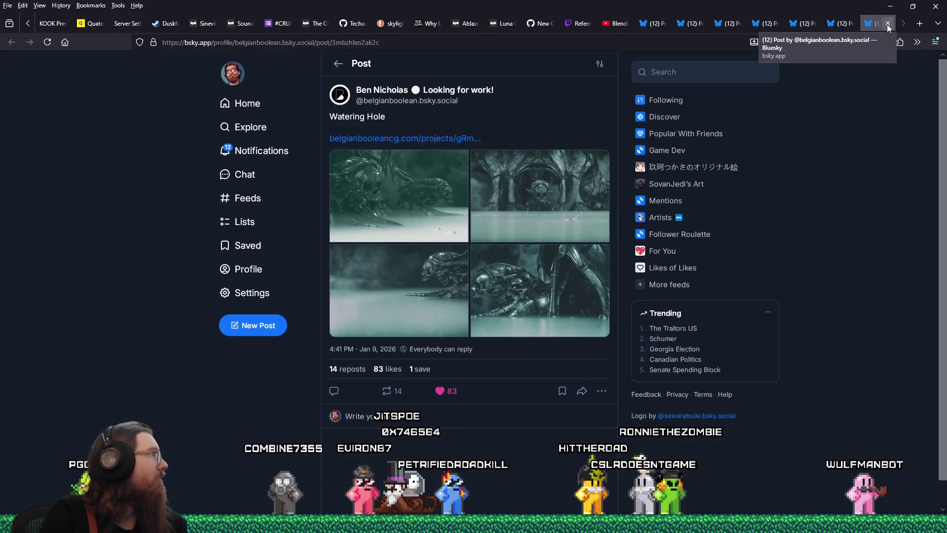
pyautogui.click(891, 8)
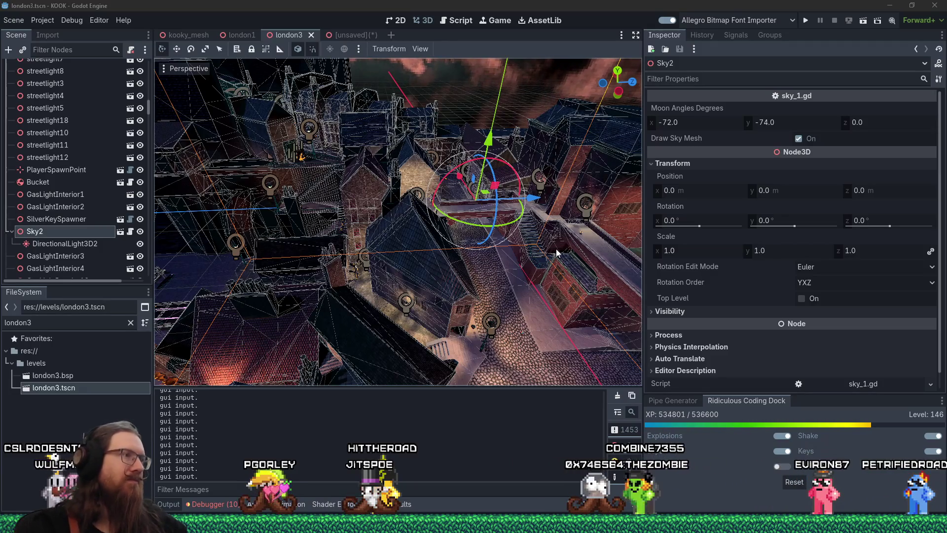
# Frame the DirectionalLight3D in local space and rotate it about 20 degrees to raise the sun
pyautogui.scroll(-3, 557, 252)
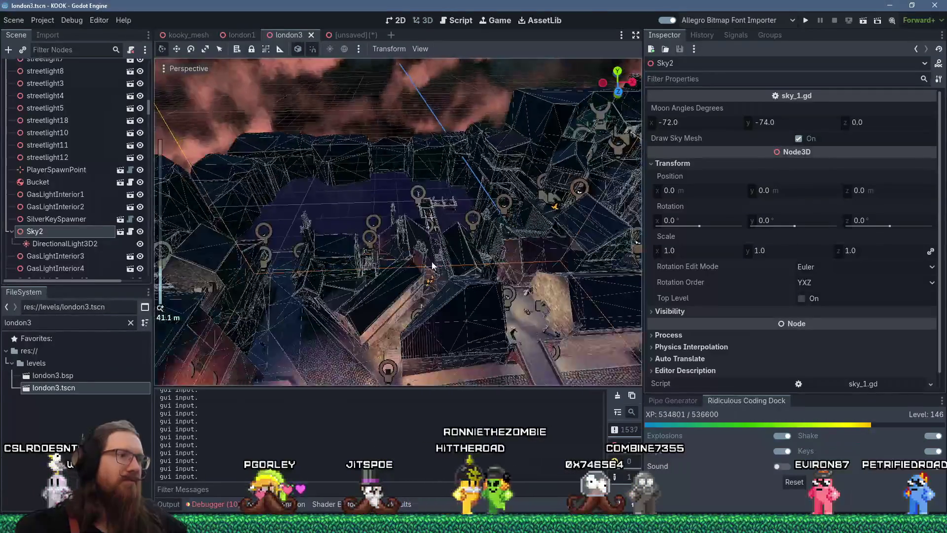
pyautogui.scroll(3, 449, 275)
pyautogui.click(299, 49)
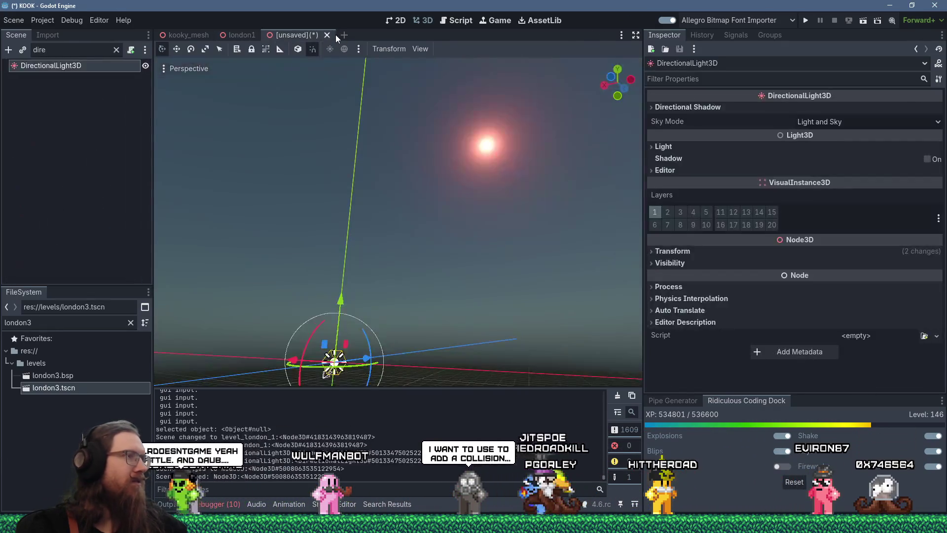
pyautogui.press('f')
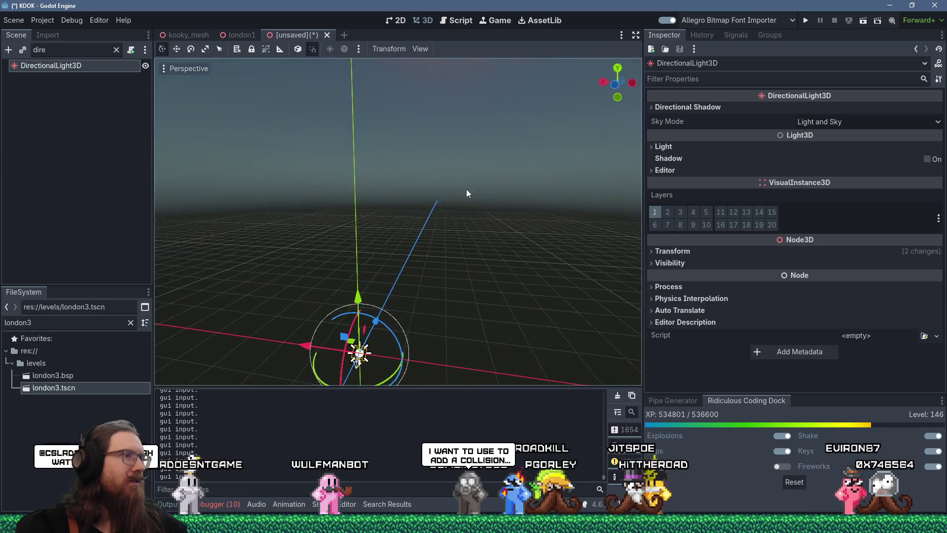
pyautogui.scroll(6, 407, 157)
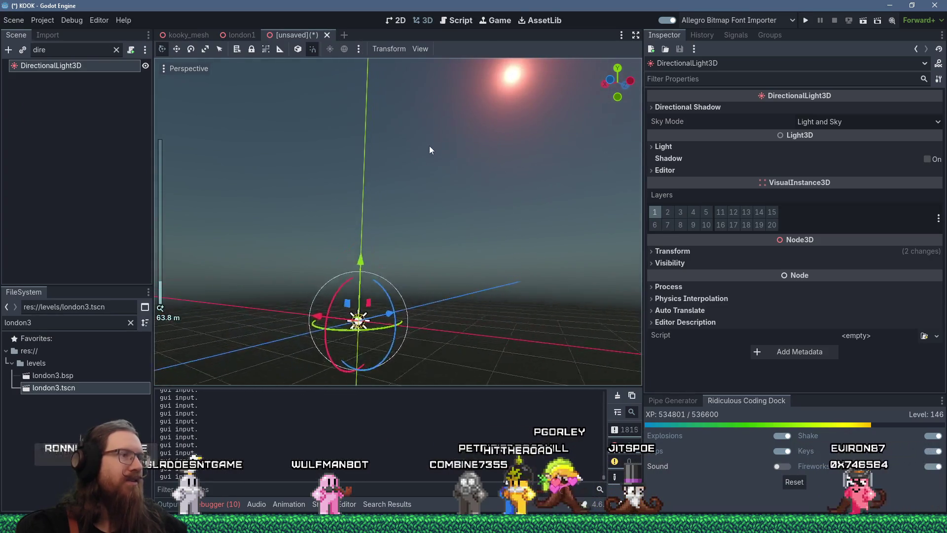
pyautogui.moveTo(337, 307)
pyautogui.mouseDown()
pyautogui.moveTo(365, 242)
pyautogui.moveTo(350, 279)
pyautogui.moveTo(352, 320)
pyautogui.mouseUp()
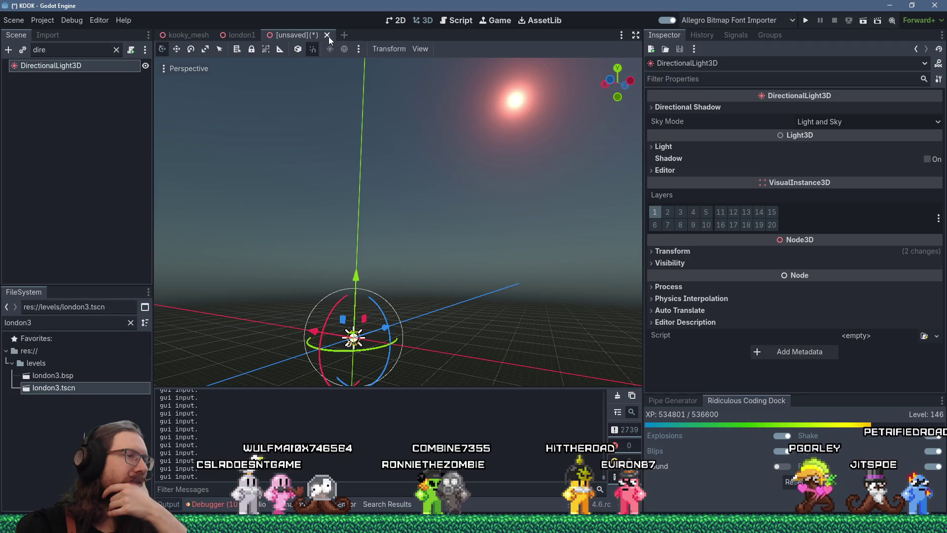
# Close the unsaved scene tab, cancelling twice before choosing Don't Save
pyautogui.click(328, 35)
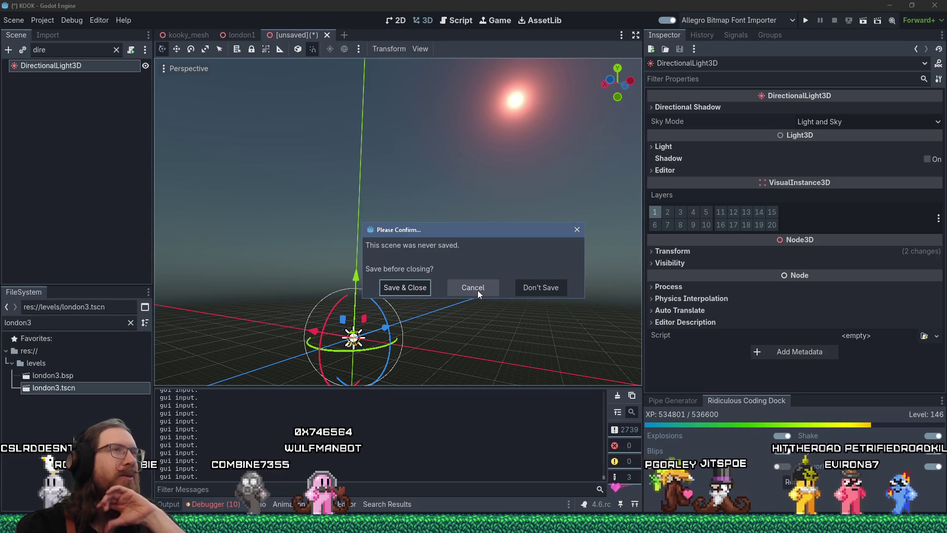
pyautogui.click(478, 290)
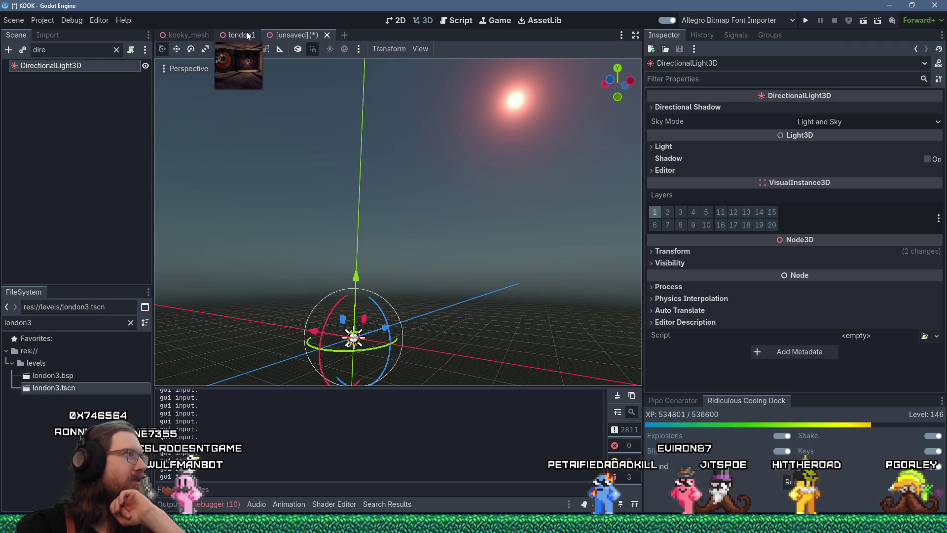
pyautogui.click(326, 35)
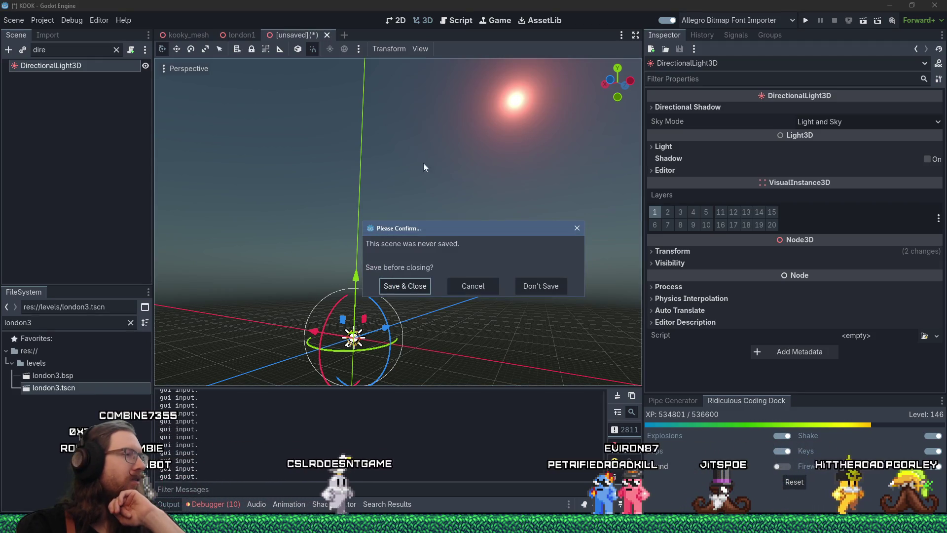
pyautogui.click(475, 286)
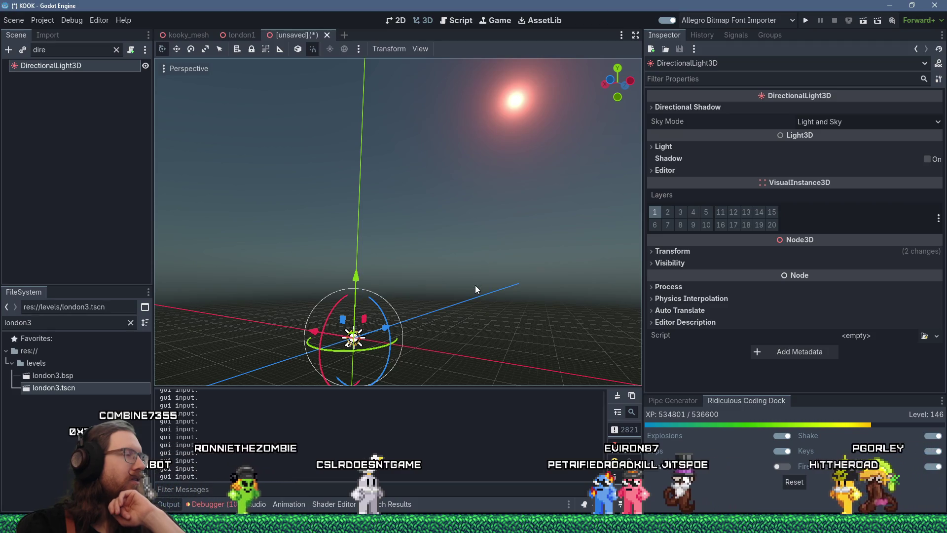
pyautogui.click(326, 35)
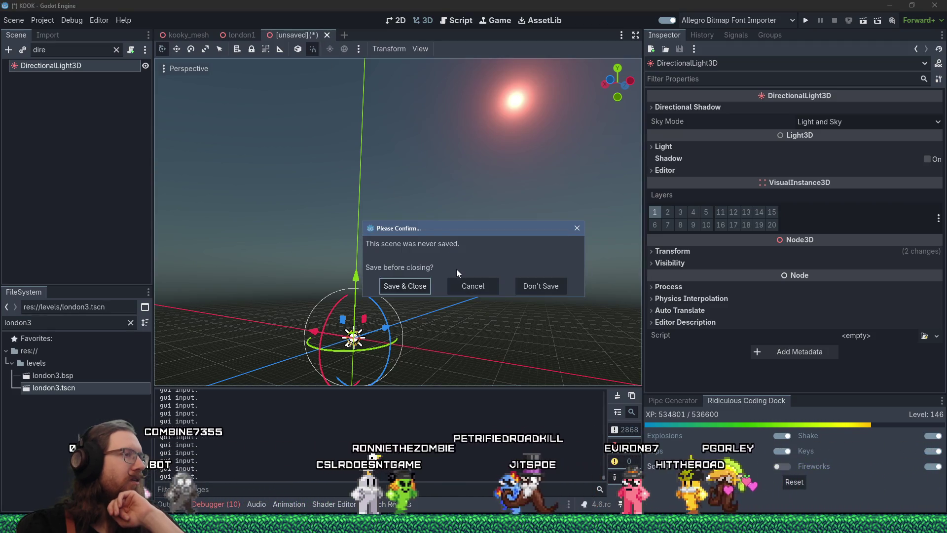
pyautogui.click(515, 285)
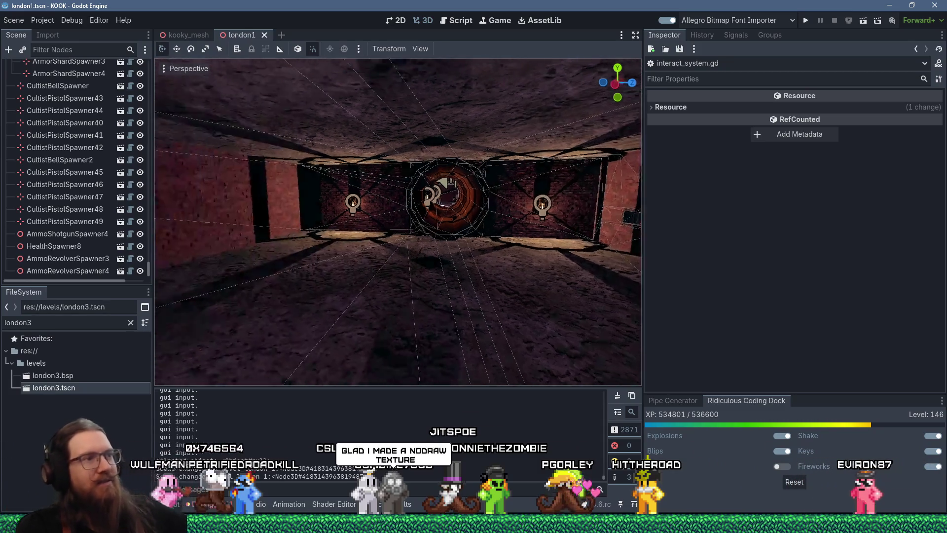
# Fly into london1's lamp-lit tunnel, then close london1 and open london3.tscn
pyautogui.press('w')
pyautogui.moveTo(517, 185)
pyautogui.mouseDown()
pyautogui.moveTo(319, 176)
pyautogui.moveTo(475, 204)
pyautogui.mouseUp()
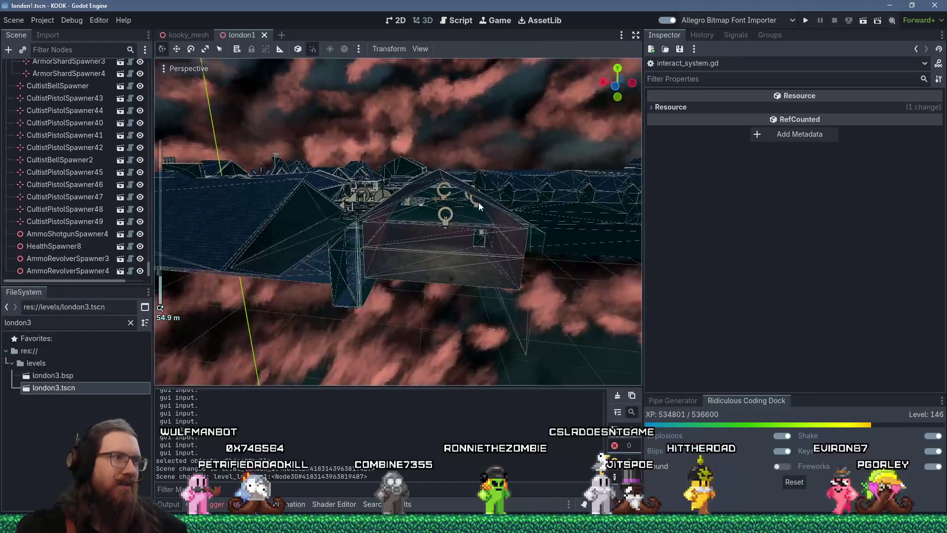
pyautogui.scroll(10, 479, 202)
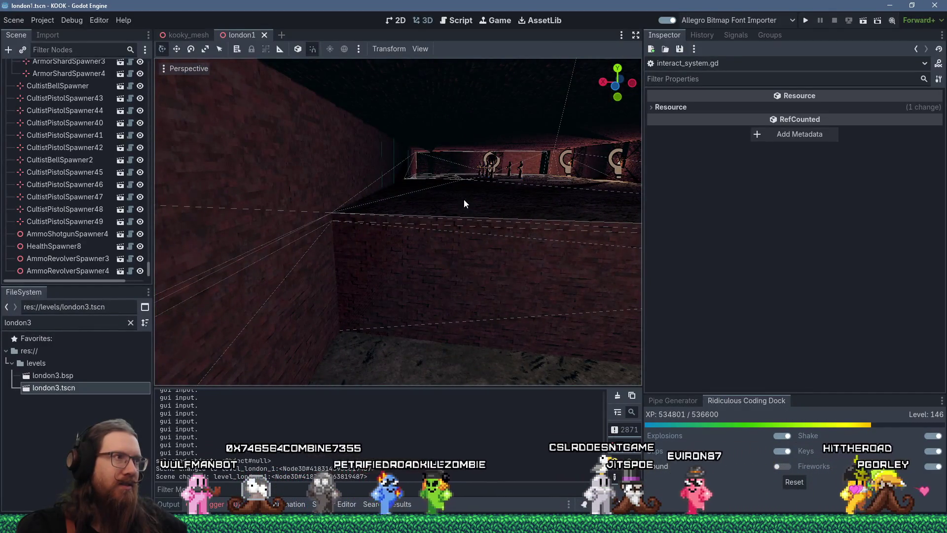
pyautogui.click(265, 35)
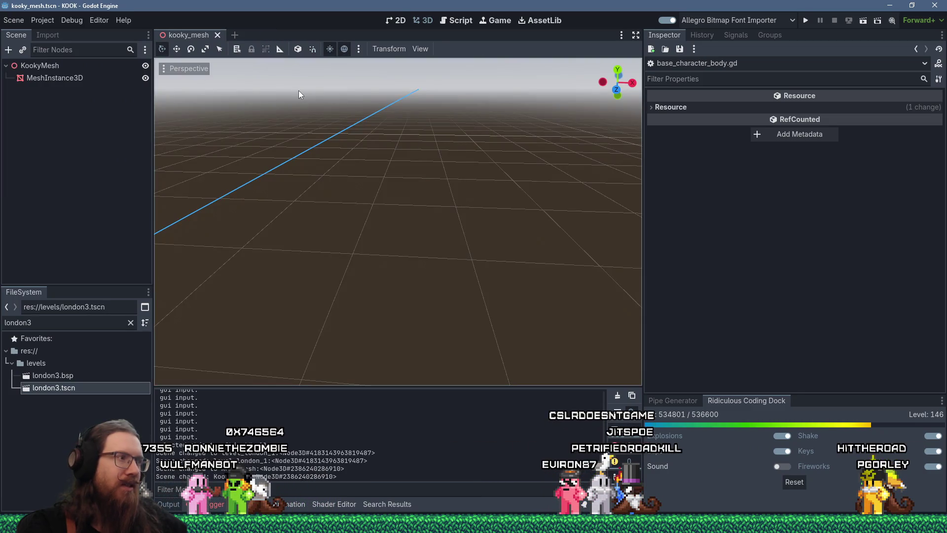
pyautogui.doubleClick(70, 390)
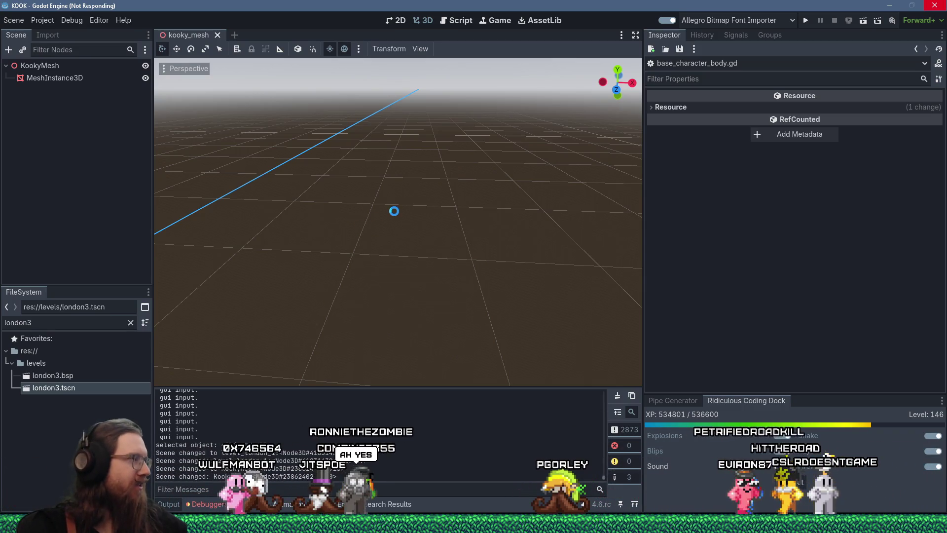
# Frame DirectionalLight3D2, then hide it and show it again in the Scene tree
pyautogui.press('f')
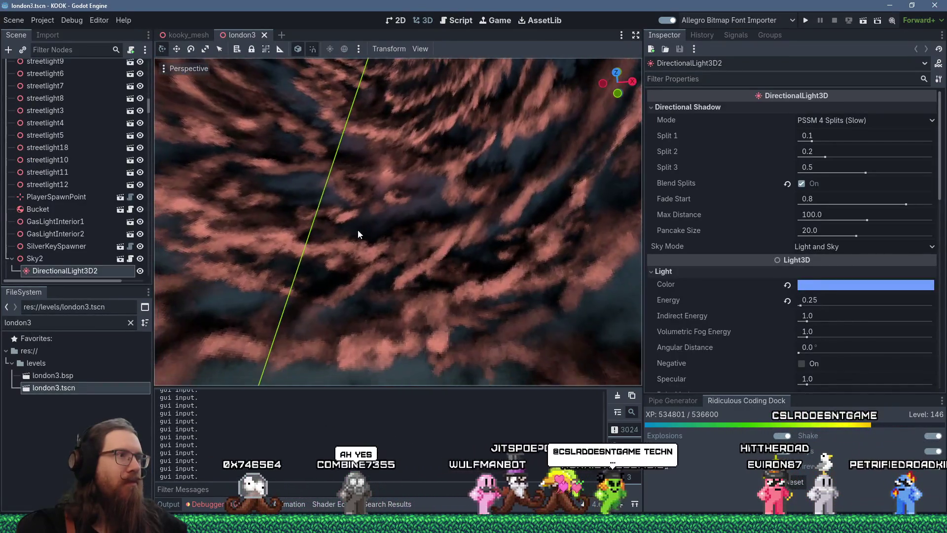
pyautogui.moveTo(357, 230)
pyautogui.mouseDown()
pyautogui.moveTo(445, 199)
pyautogui.moveTo(391, 161)
pyautogui.moveTo(429, 173)
pyautogui.moveTo(443, 168)
pyautogui.moveTo(395, 199)
pyautogui.mouseUp()
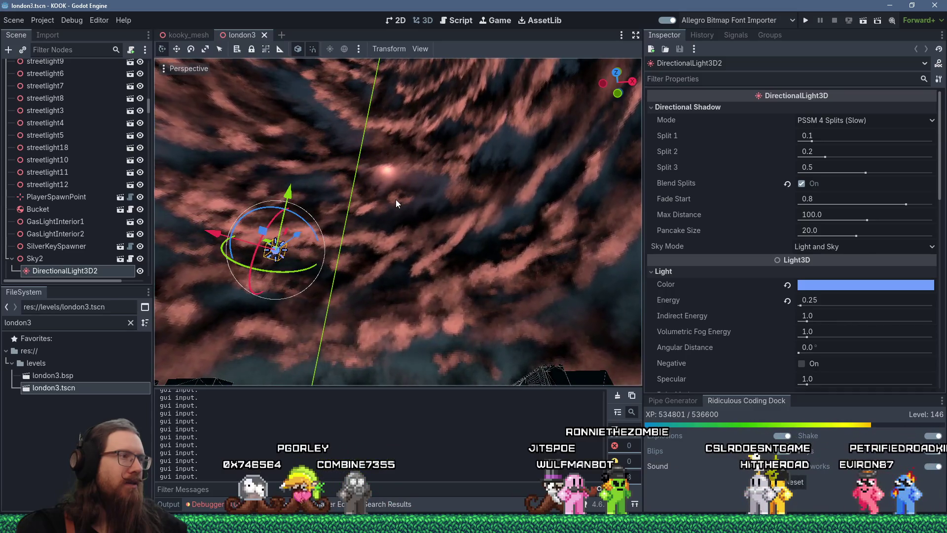
pyautogui.click(140, 268)
pyautogui.click(139, 267)
# Orbit and zoom around the london3 city, from the rooftops out to an overview
pyautogui.scroll(-5, 138, 261)
pyautogui.moveTo(318, 238)
pyautogui.mouseDown()
pyautogui.moveTo(301, 247)
pyautogui.moveTo(291, 316)
pyautogui.moveTo(374, 198)
pyautogui.moveTo(428, 274)
pyautogui.mouseUp()
pyautogui.scroll(8, 427, 271)
pyautogui.moveTo(385, 123)
pyautogui.mouseDown()
pyautogui.moveTo(385, 144)
pyautogui.moveTo(291, 172)
pyautogui.moveTo(205, 152)
pyautogui.mouseUp()
pyautogui.scroll(-4, 340, 158)
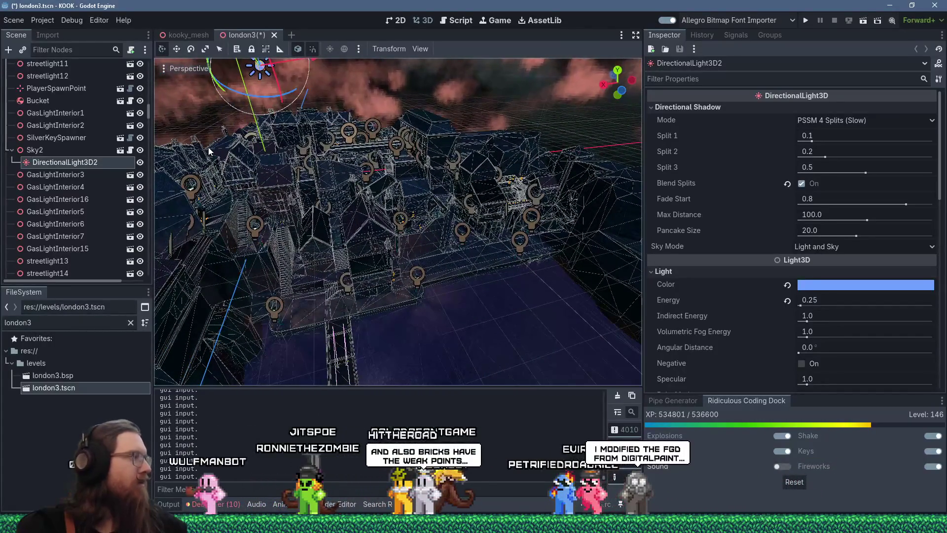
pyautogui.moveTo(373, 186)
pyautogui.mouseDown()
pyautogui.moveTo(350, 157)
pyautogui.moveTo(286, 146)
pyautogui.moveTo(339, 171)
pyautogui.moveTo(287, 144)
pyautogui.moveTo(395, 135)
pyautogui.moveTo(378, 172)
pyautogui.mouseUp()
pyautogui.scroll(-4, 302, 148)
pyautogui.scroll(-3, 305, 141)
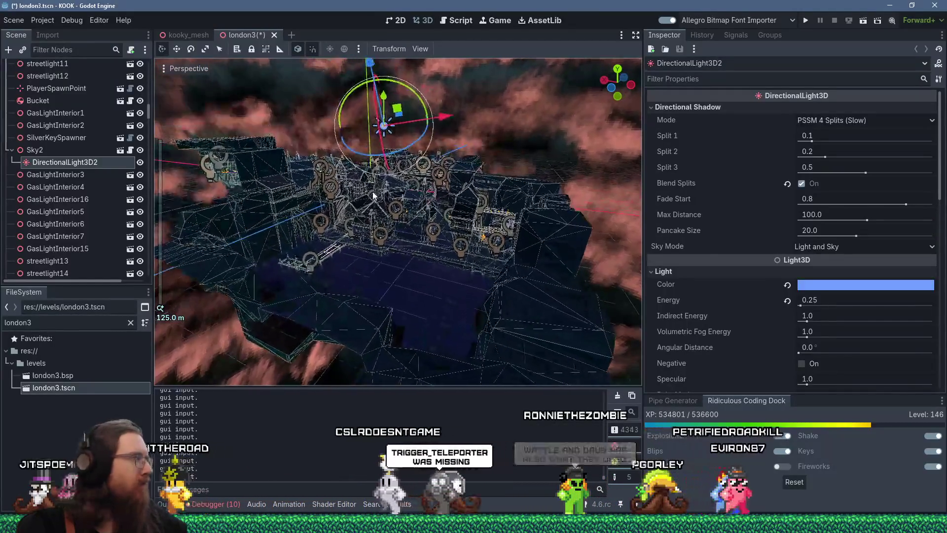
pyautogui.scroll(4, 377, 173)
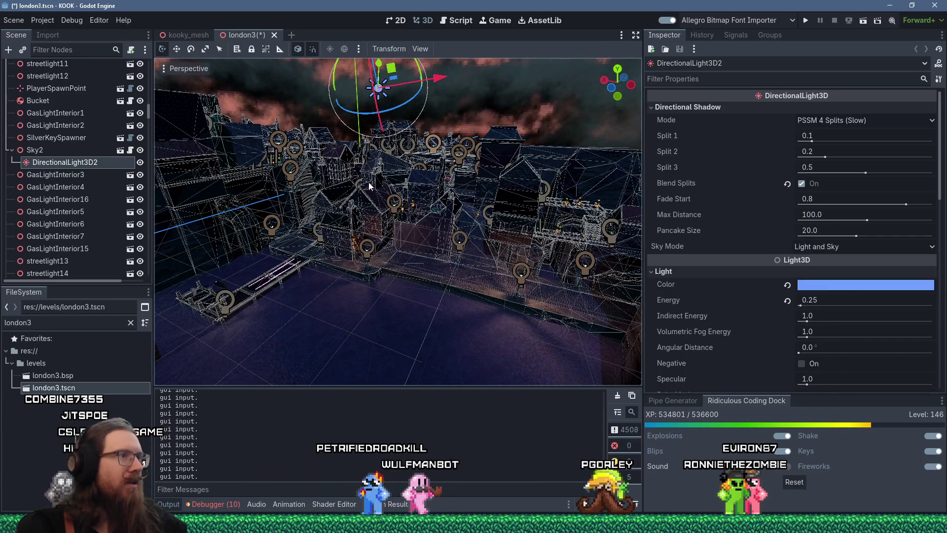
pyautogui.scroll(3, 400, 196)
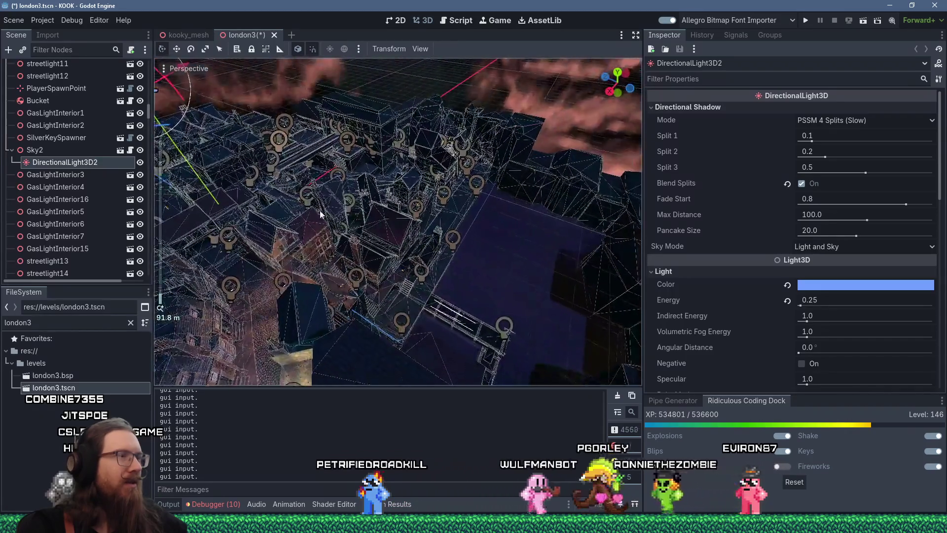
pyautogui.scroll(6, 321, 214)
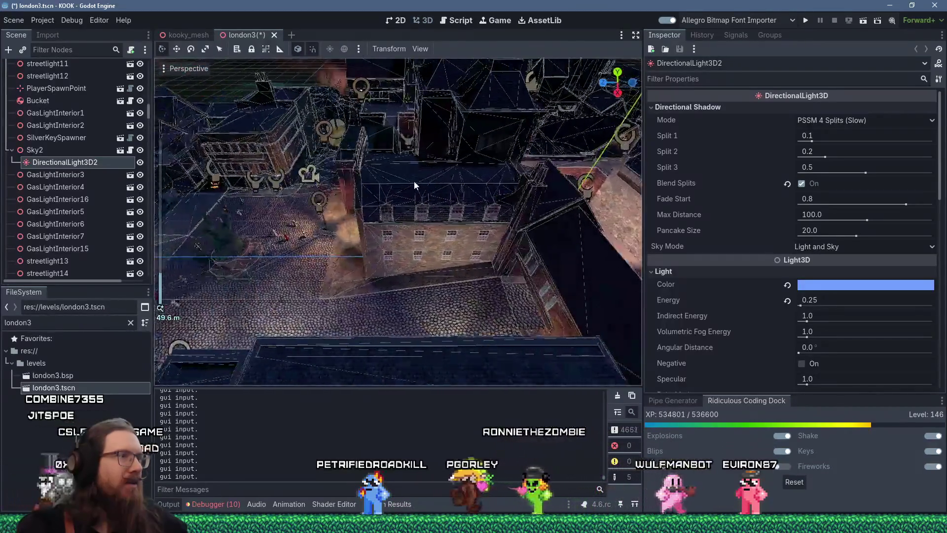
pyautogui.scroll(5, 413, 181)
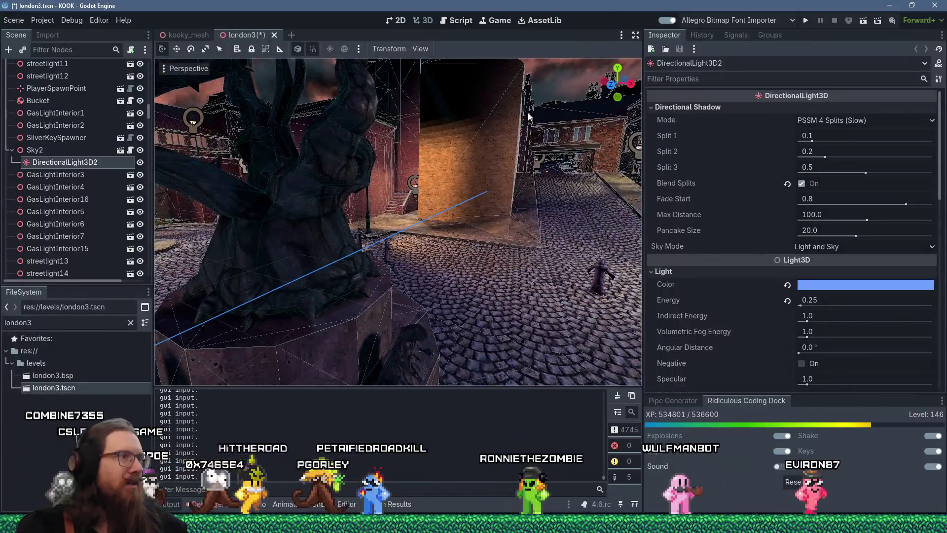
pyautogui.scroll(5, 495, 142)
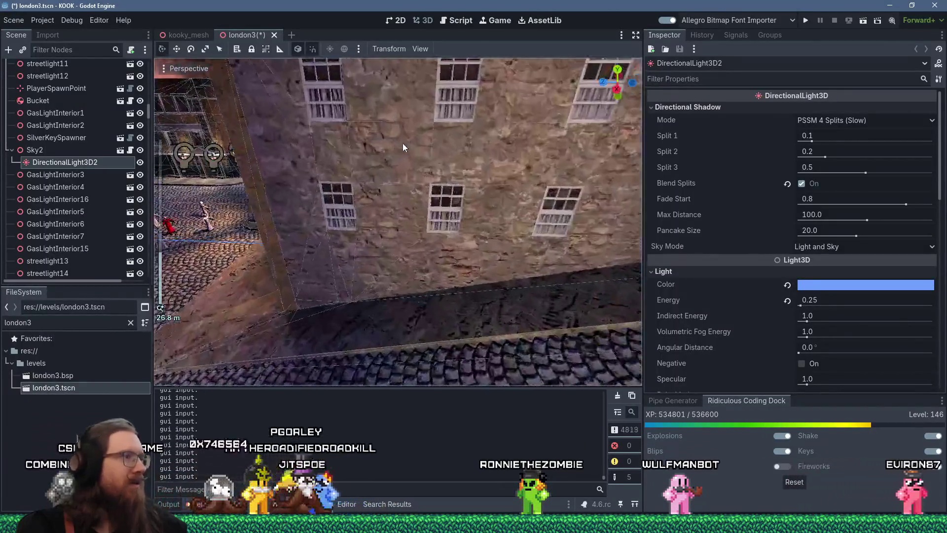
pyautogui.scroll(-5, 403, 143)
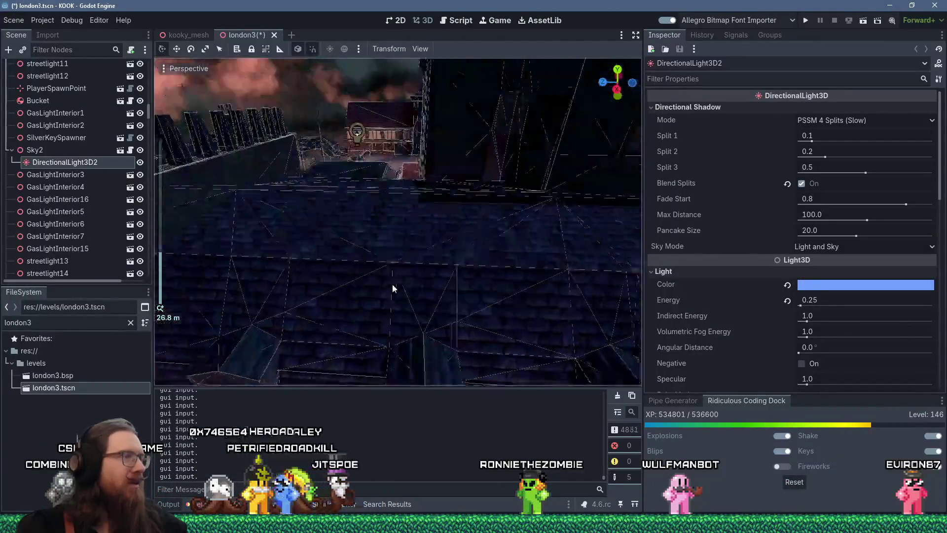
pyautogui.scroll(5, 490, 246)
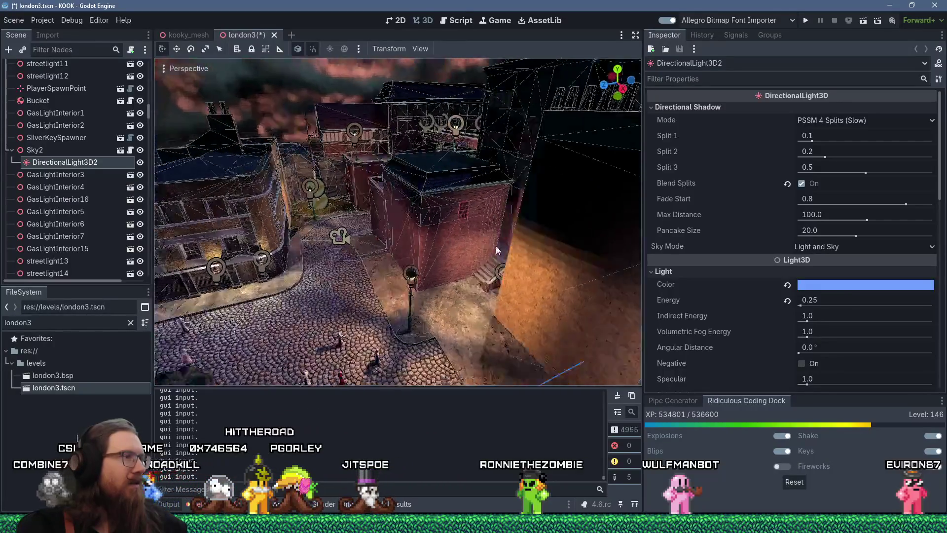
pyautogui.scroll(5, 531, 197)
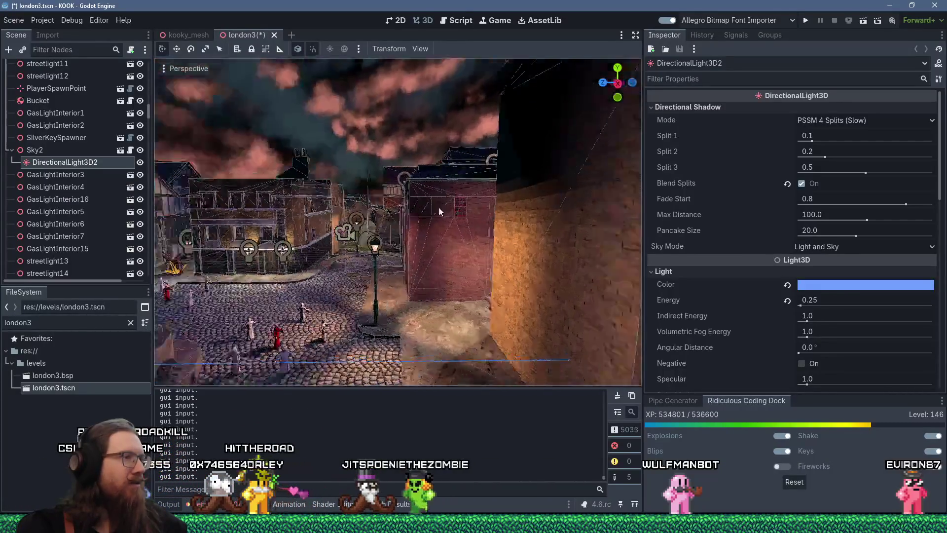
pyautogui.scroll(-5, 351, 235)
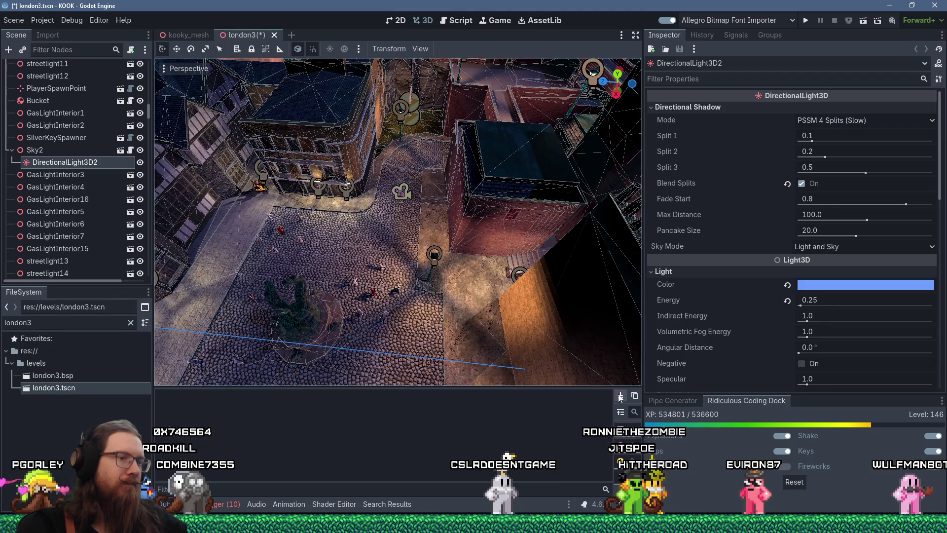
# Return to Godot and save the london3 scene, launching its debug run
pyautogui.hotkey('alt', 'Tab')
pyautogui.hotkey('alt', 'shift', 'Tab')
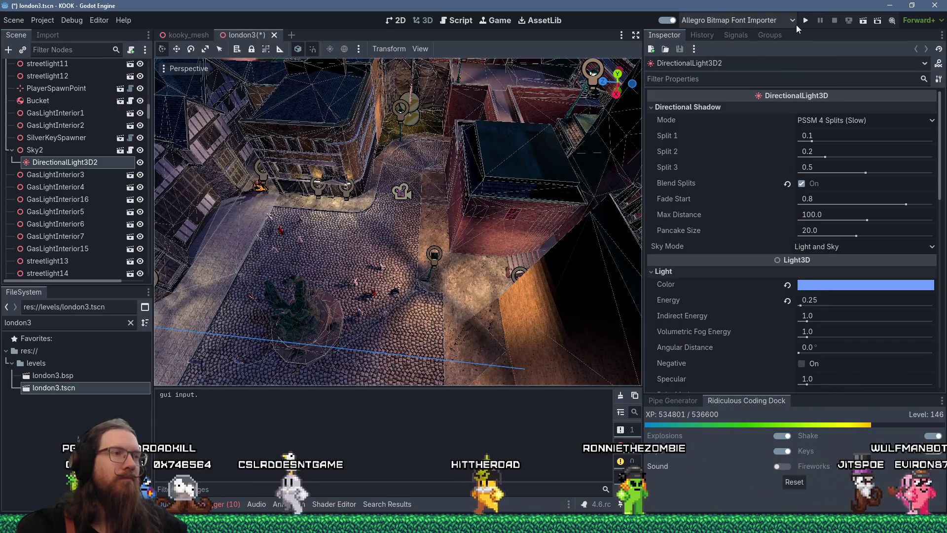
pyautogui.hotkey('ctrl', 's')
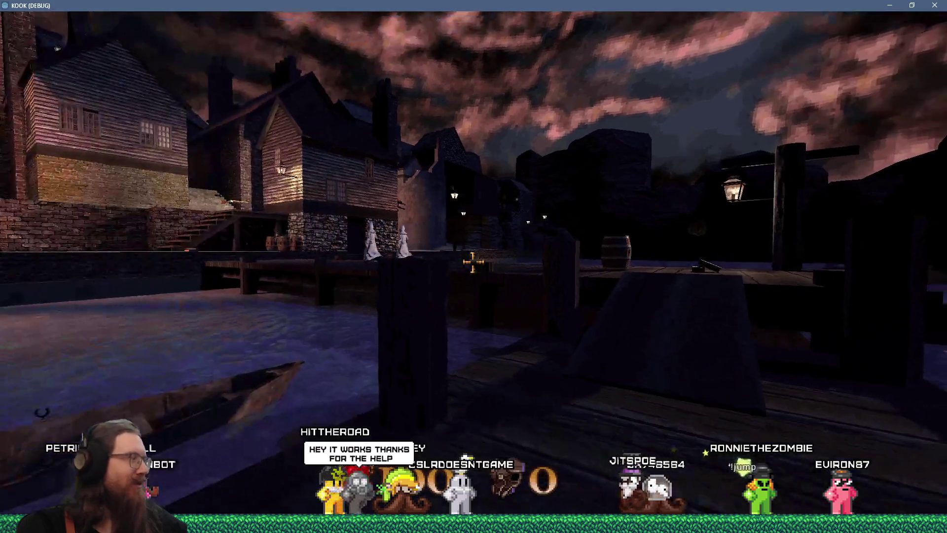
# Walk along the dock, pick up the revolver, and shoot the robed figures and winged creature
pyautogui.press('w')
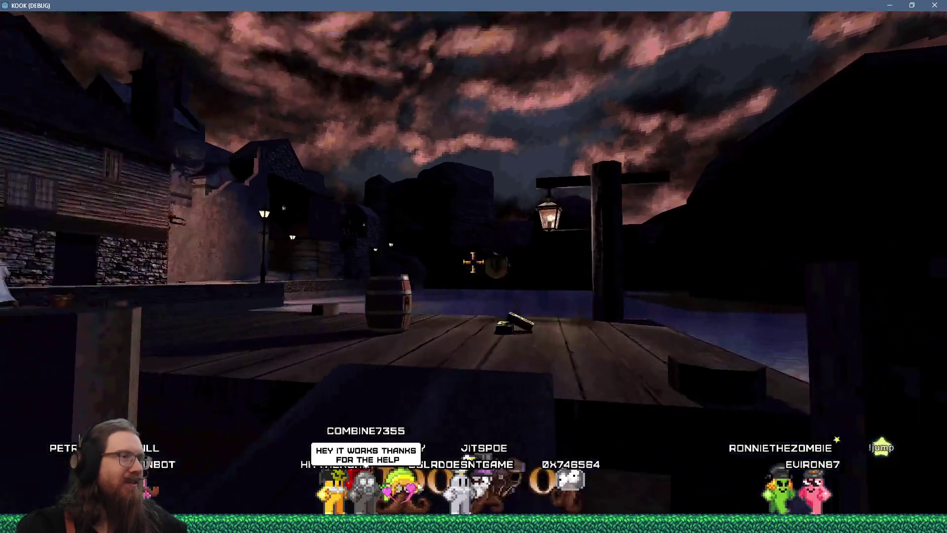
pyautogui.press('w')
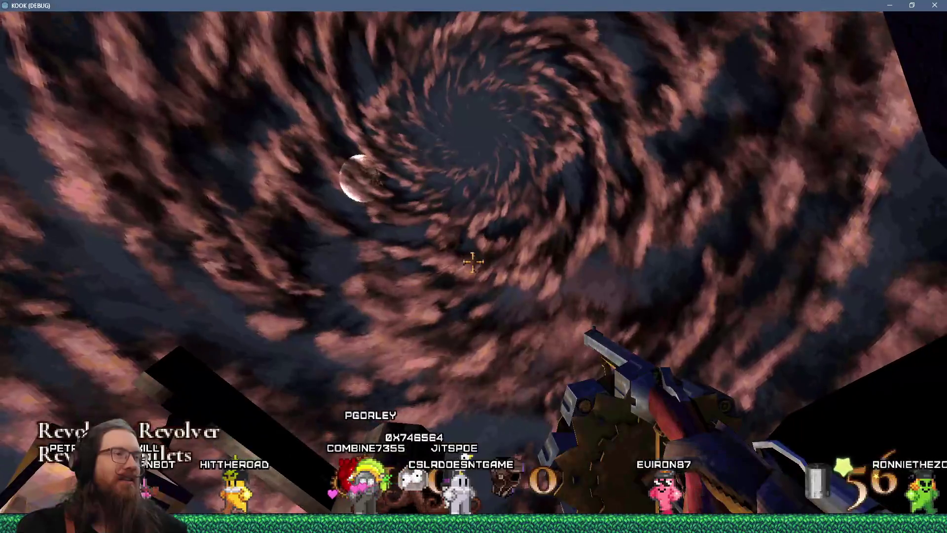
pyautogui.press('w')
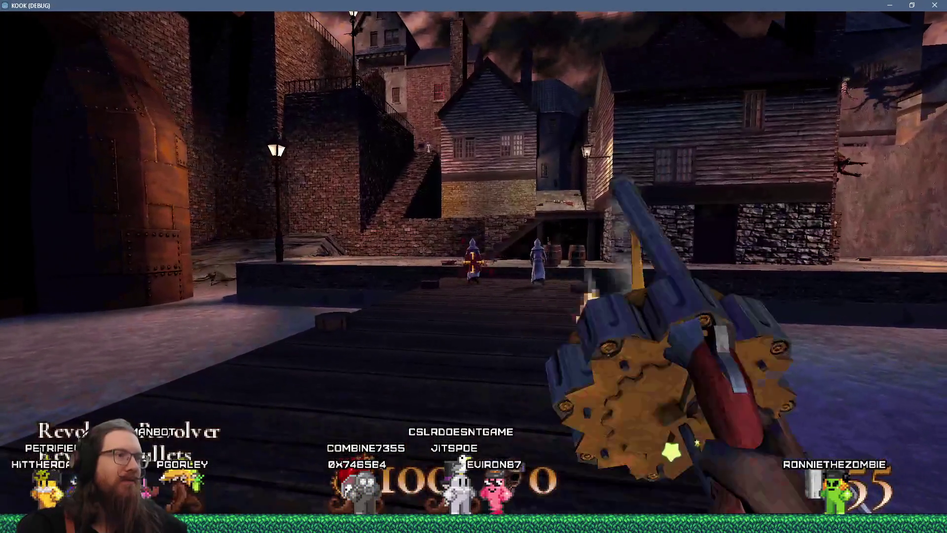
pyautogui.click(473, 265)
pyautogui.click(473, 265)
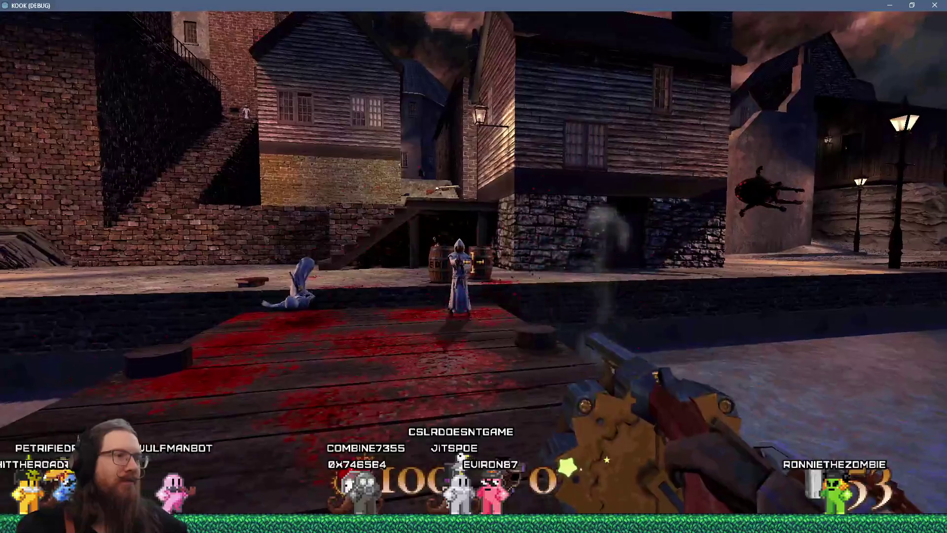
pyautogui.click(473, 265)
pyautogui.click(472, 264)
pyautogui.click(472, 265)
pyautogui.click(473, 265)
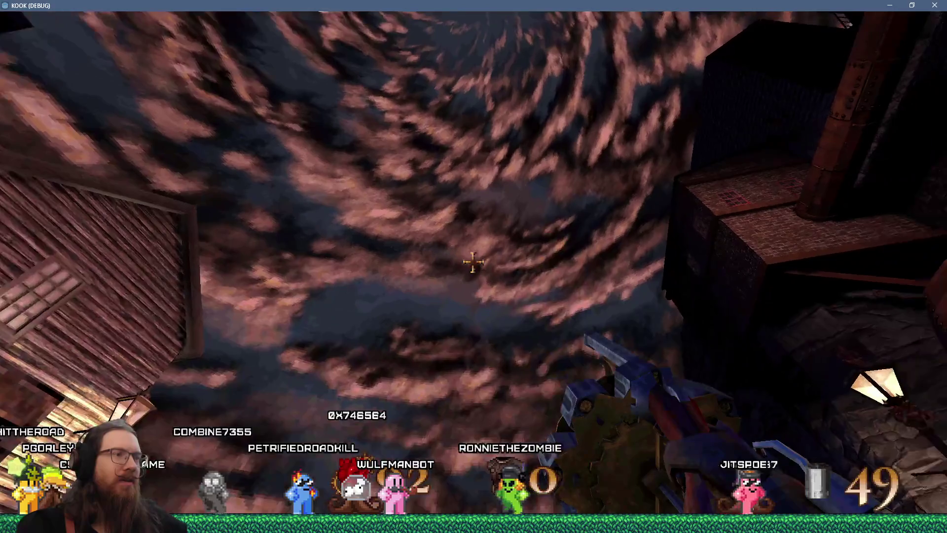
# Toggle the development console and fire the revolver toward the sky
pyautogui.press('`')
pyautogui.press('`')
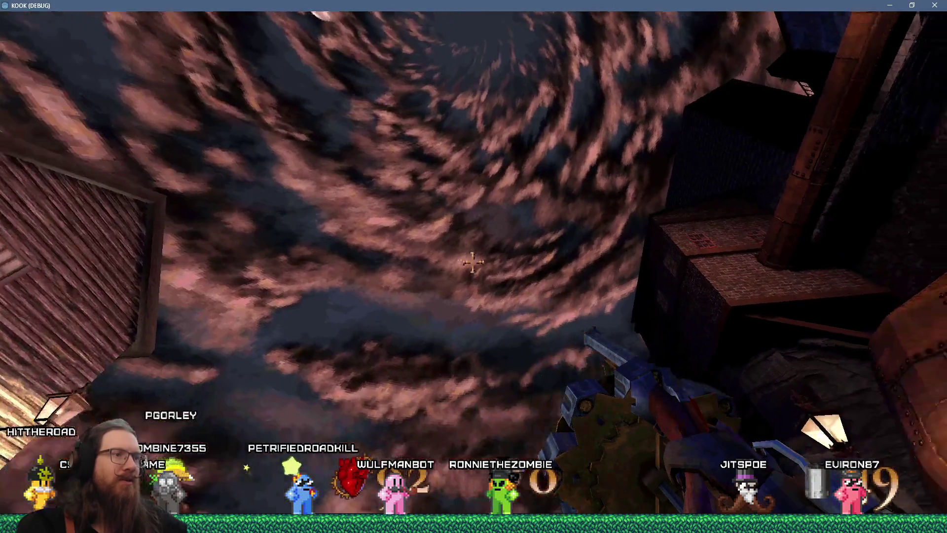
pyautogui.click(473, 262)
pyautogui.click(473, 262)
pyautogui.press('`')
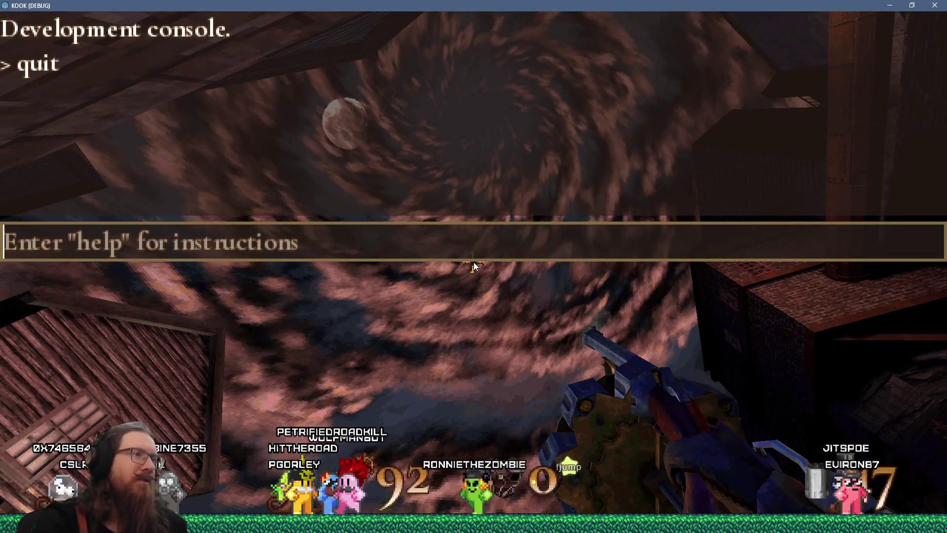
# Centre the view on the light, select Sky2, and open its attached script
pyautogui.press('f')
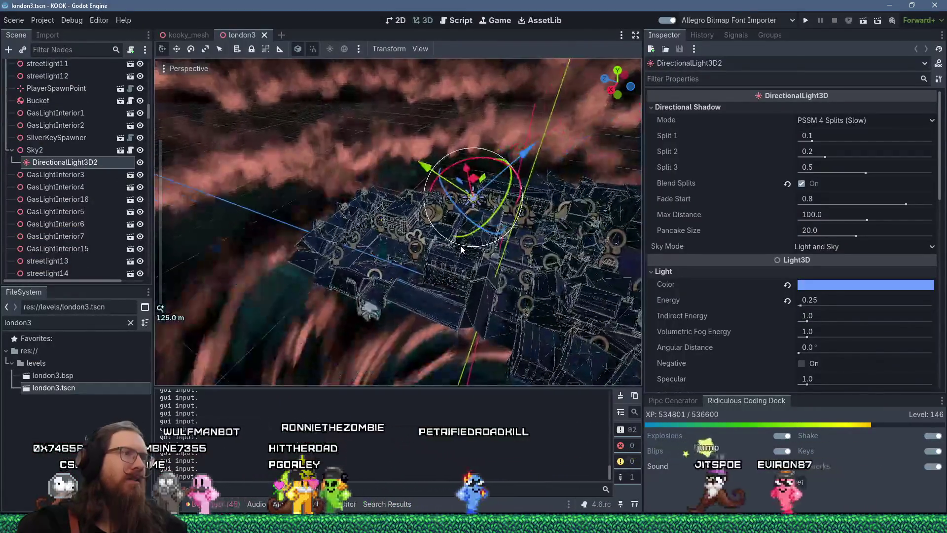
pyautogui.scroll(15, 409, 241)
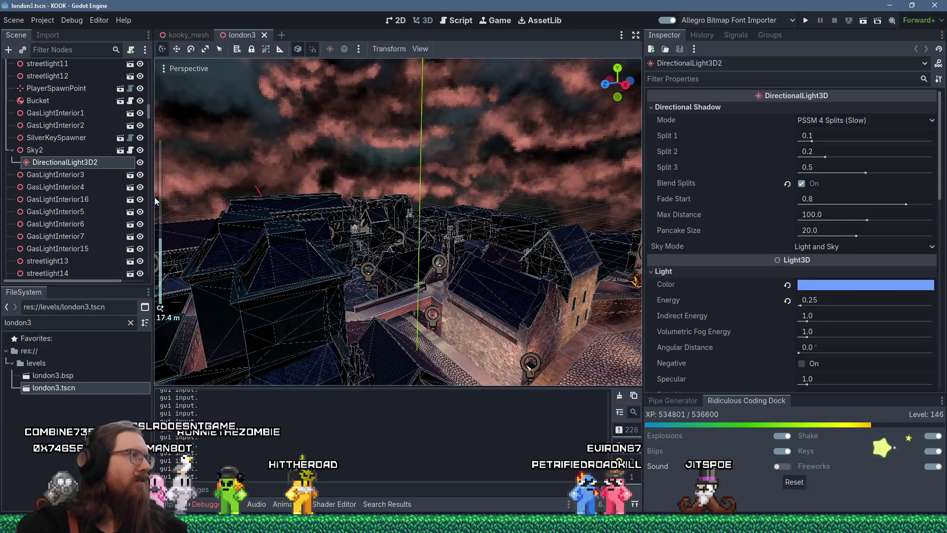
pyautogui.click(72, 149)
pyautogui.click(131, 150)
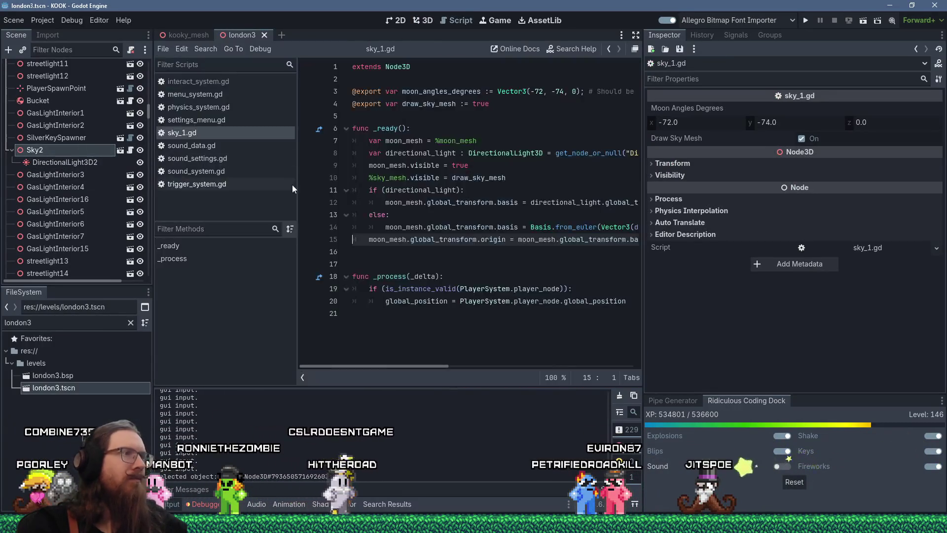
# Open the sky_1 scene, set a breakpoint on line 7 of sky_1.gd, and return to london3
pyautogui.click(120, 150)
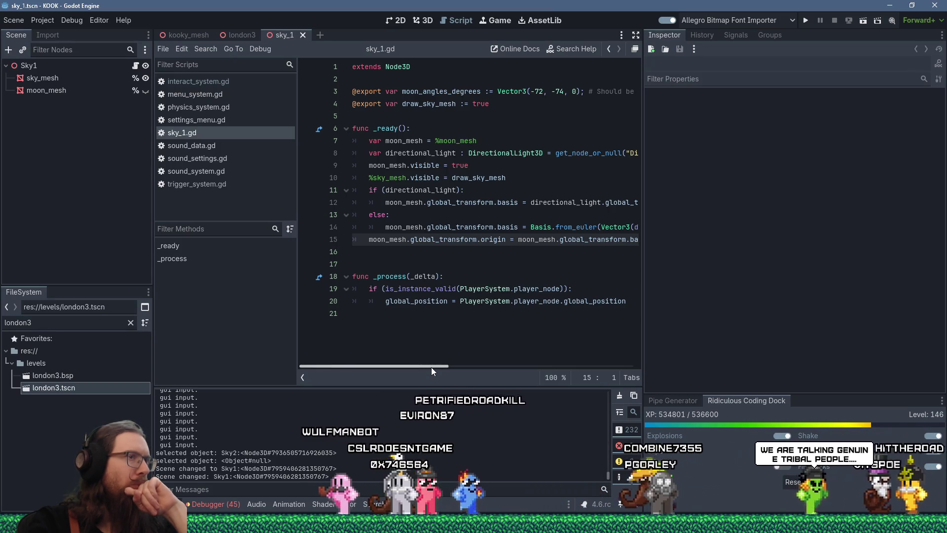
pyautogui.moveTo(431, 367)
pyautogui.mouseDown()
pyautogui.moveTo(483, 364)
pyautogui.moveTo(395, 354)
pyautogui.mouseUp()
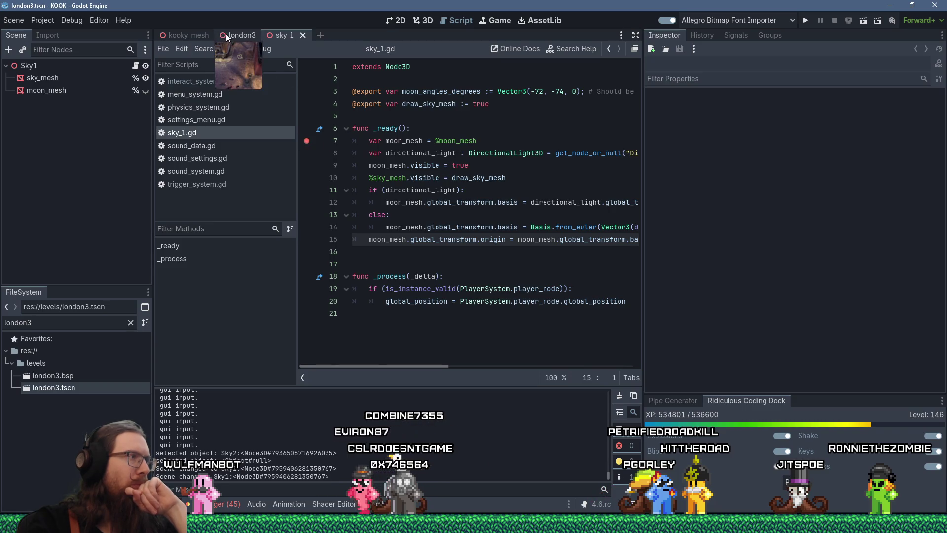
pyautogui.hotkey('ctrl', 'shift', 'Tab')
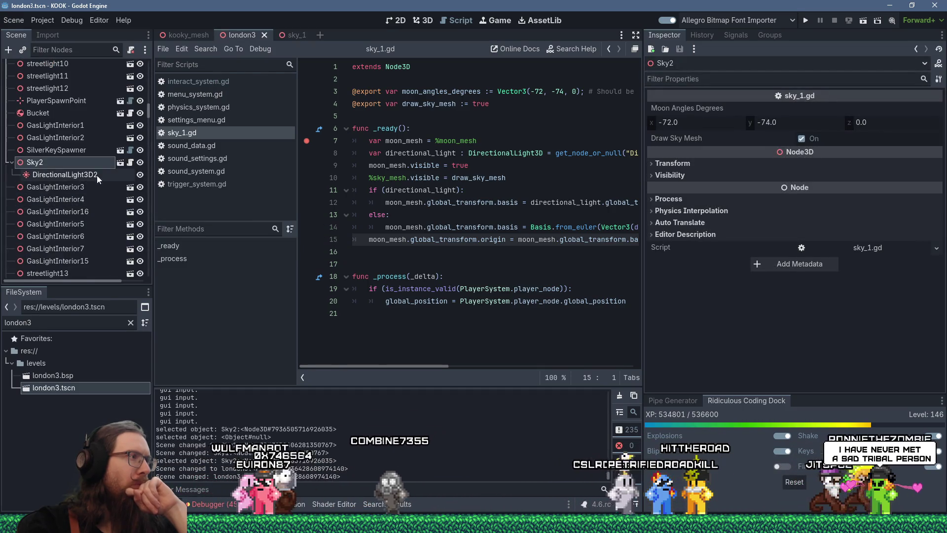
# Rename DirectionalLight3D2 to DirectionalLight3D, run the project, and continue past the breakpoint
pyautogui.click(94, 176)
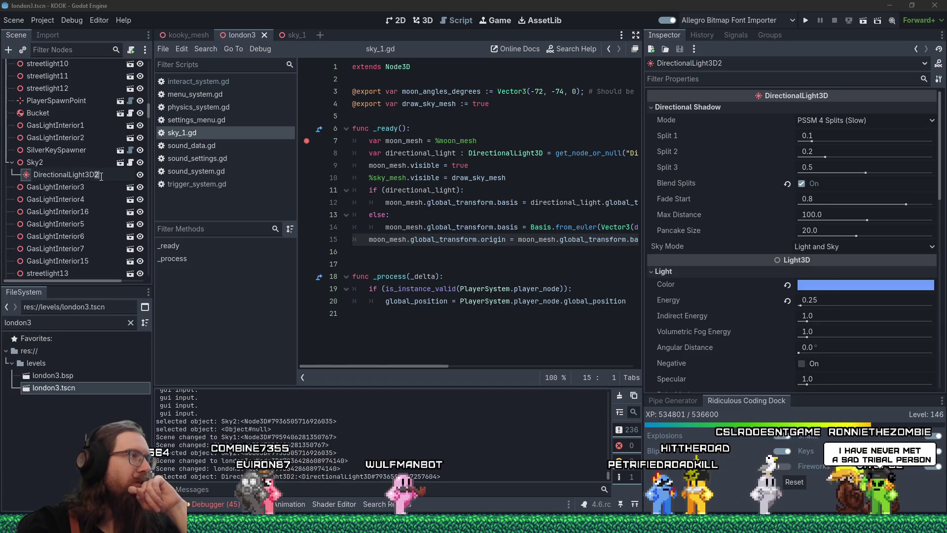
pyautogui.press('BackSpace')
pyautogui.press('Return')
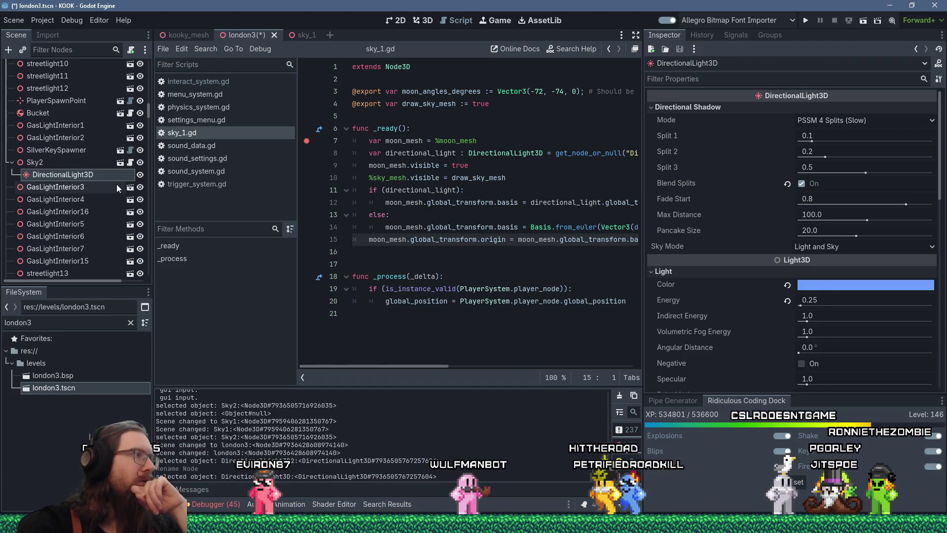
pyautogui.click(806, 23)
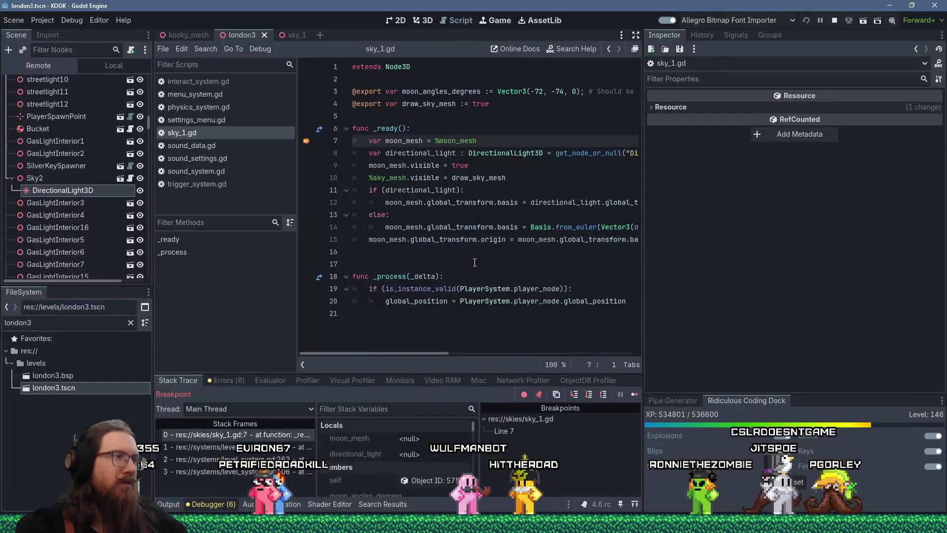
pyautogui.click(634, 394)
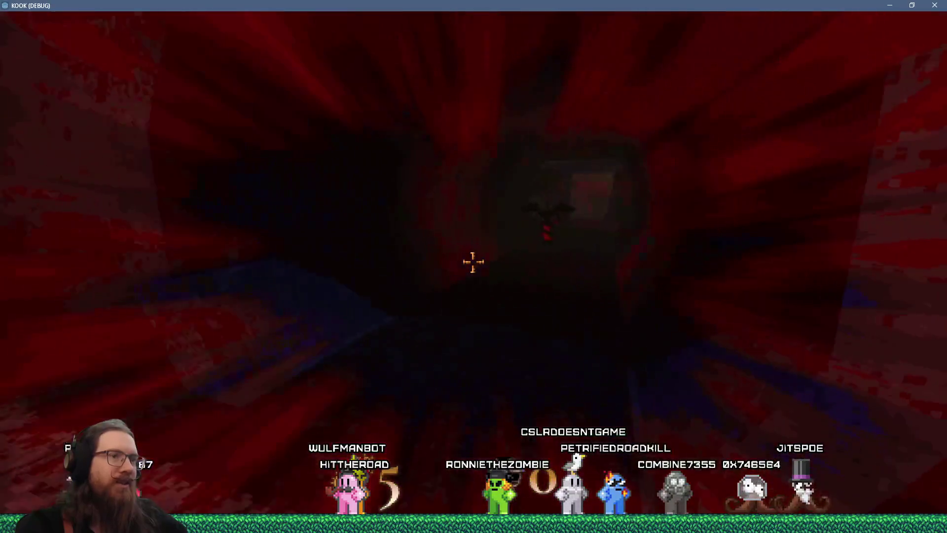
# Enable god mode and notarget through the development console
pyautogui.press('`')
pyautogui.write('god')
pyautogui.press('Return')
pyautogui.press('`')
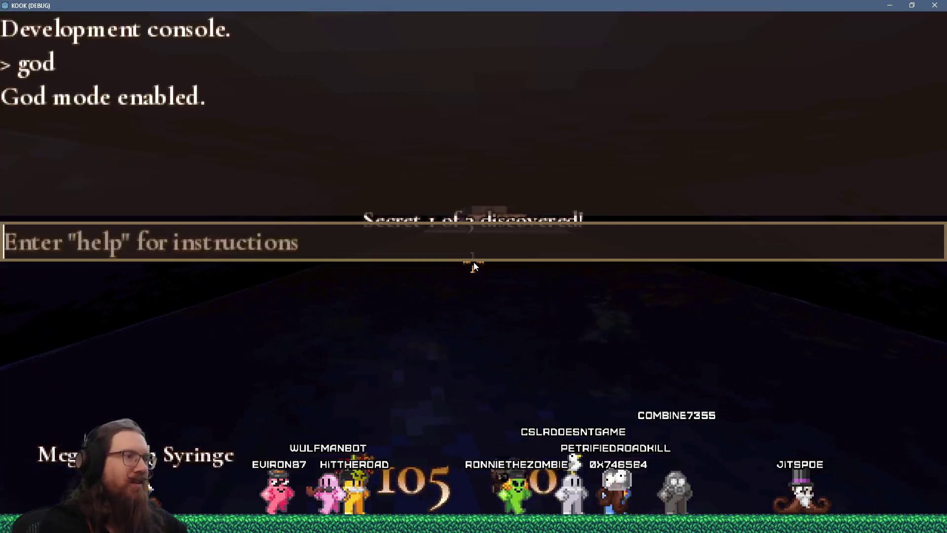
pyautogui.write('get')
pyautogui.press('Return')
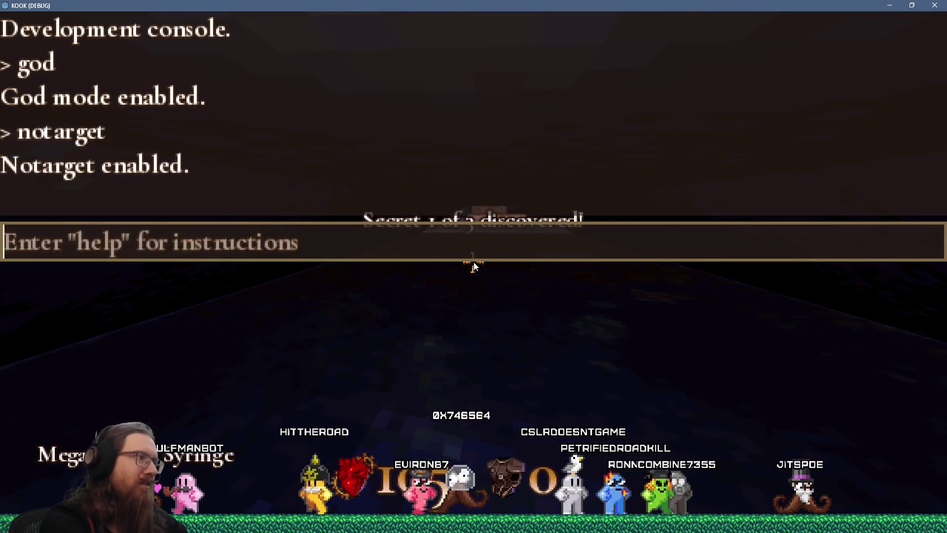
pyautogui.press('`')
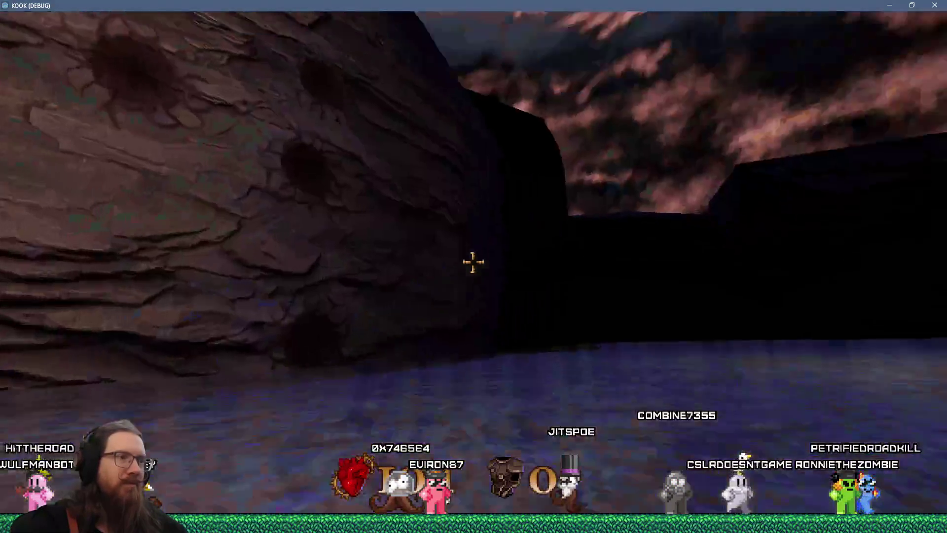
# Walk up the canyon stairs onto the cobbled street and into the square by the water
pyautogui.press('w')
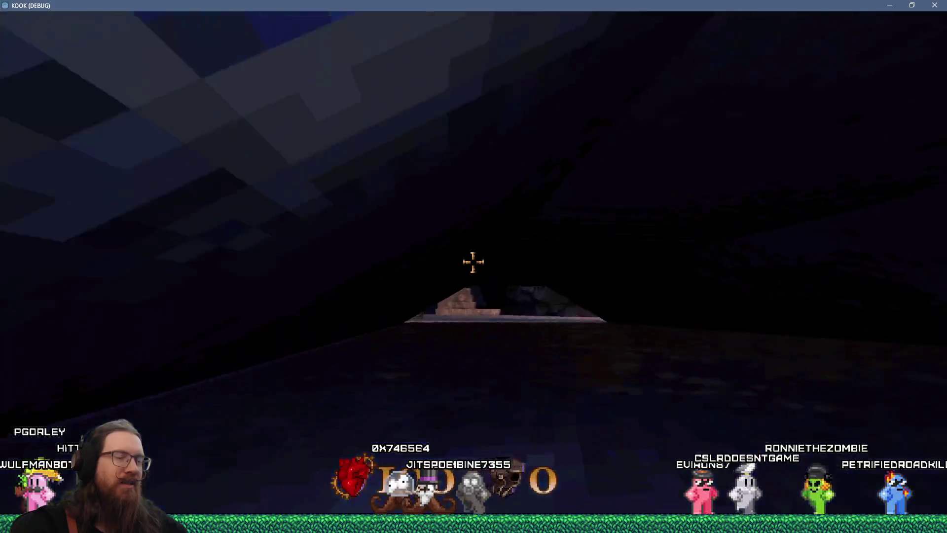
pyautogui.press('w')
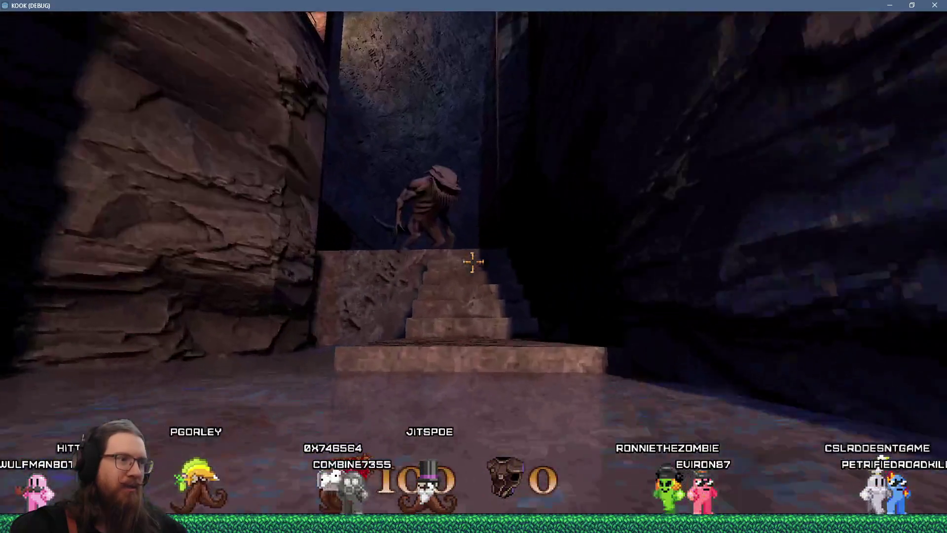
pyautogui.press('w')
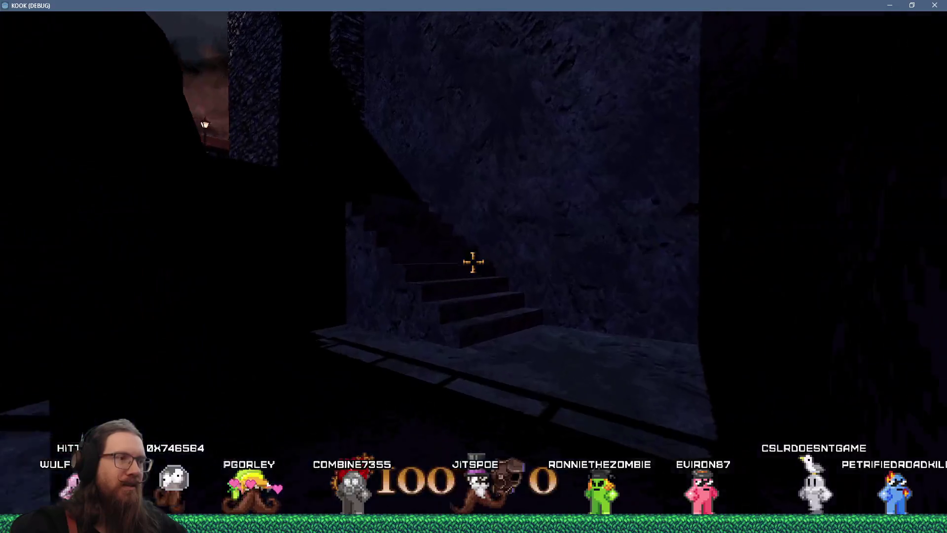
pyautogui.press('w')
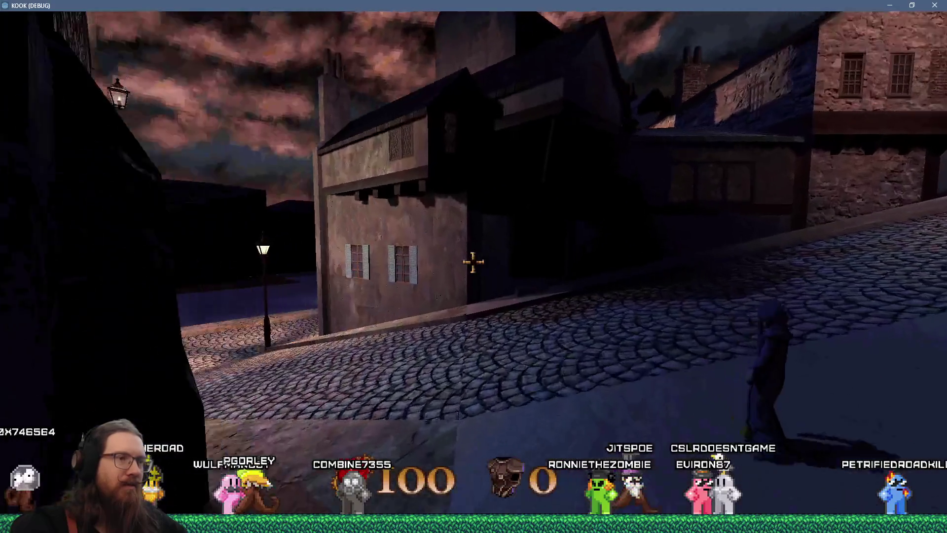
pyautogui.press('w')
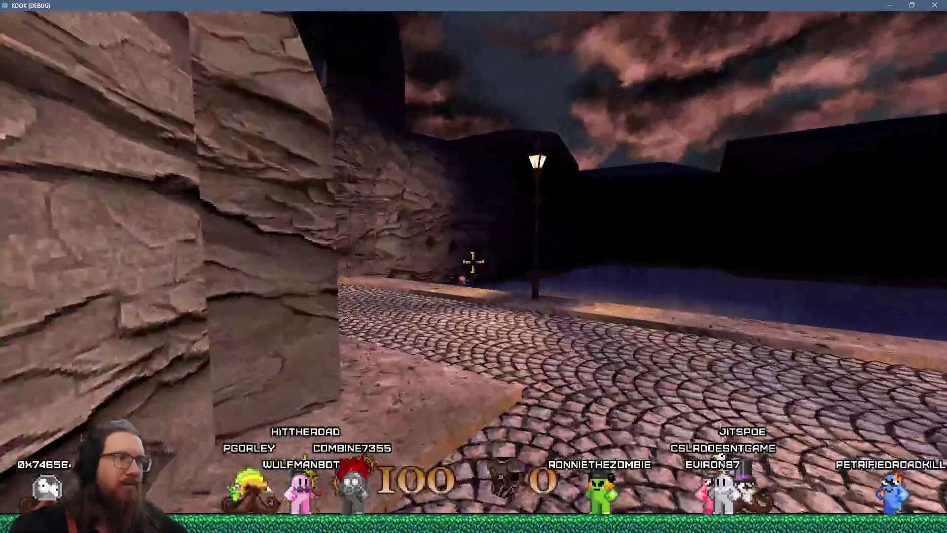
pyautogui.press('w')
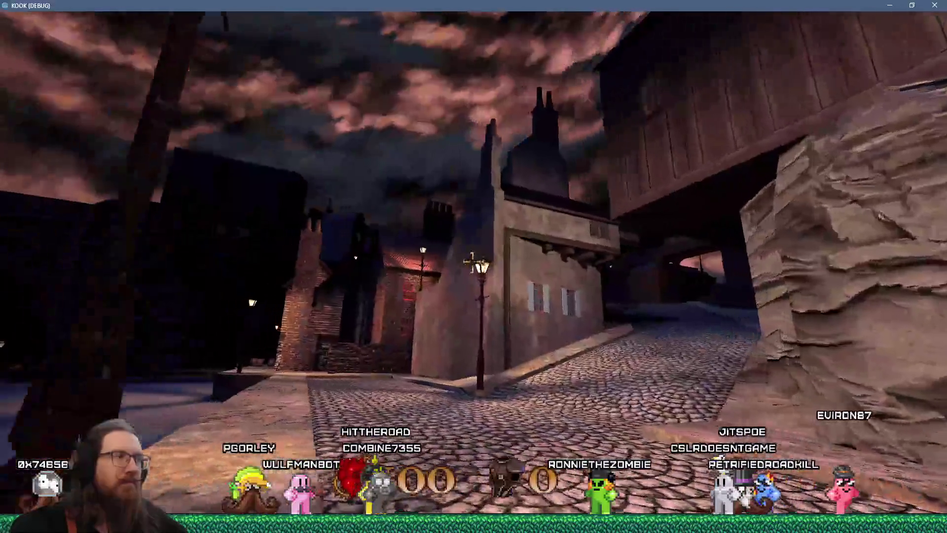
pyautogui.press('w')
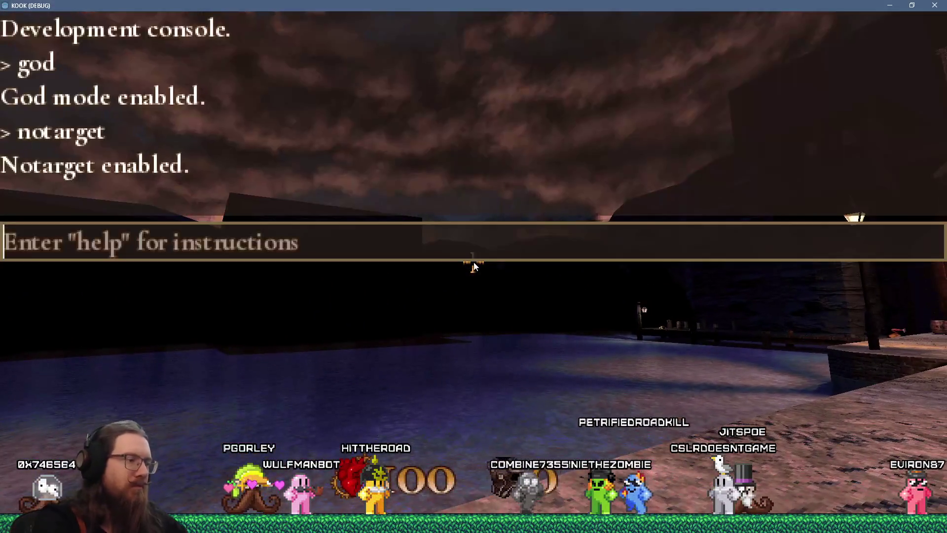
pyautogui.press('`')
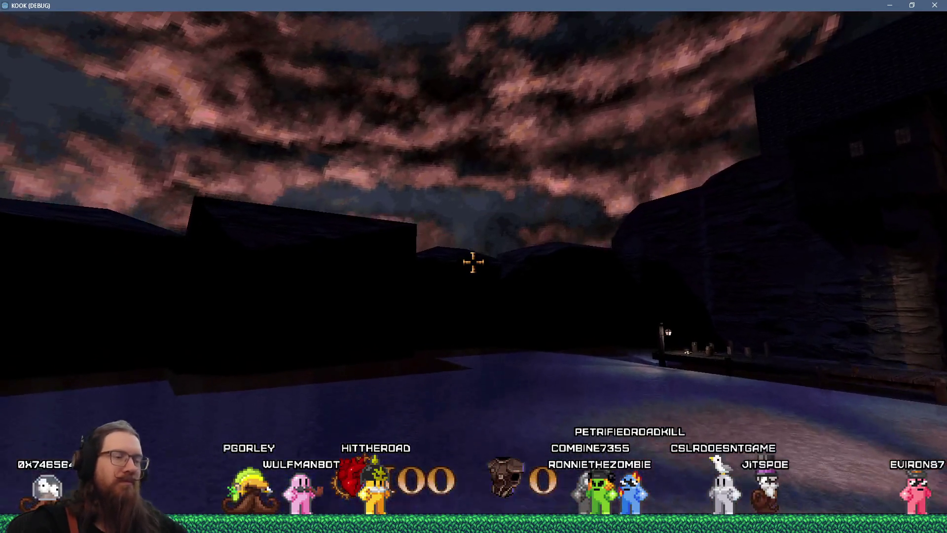
# Fly from the dock over the snowy town, gliding down toward the houses
pyautogui.press('w')
pyautogui.press('w')
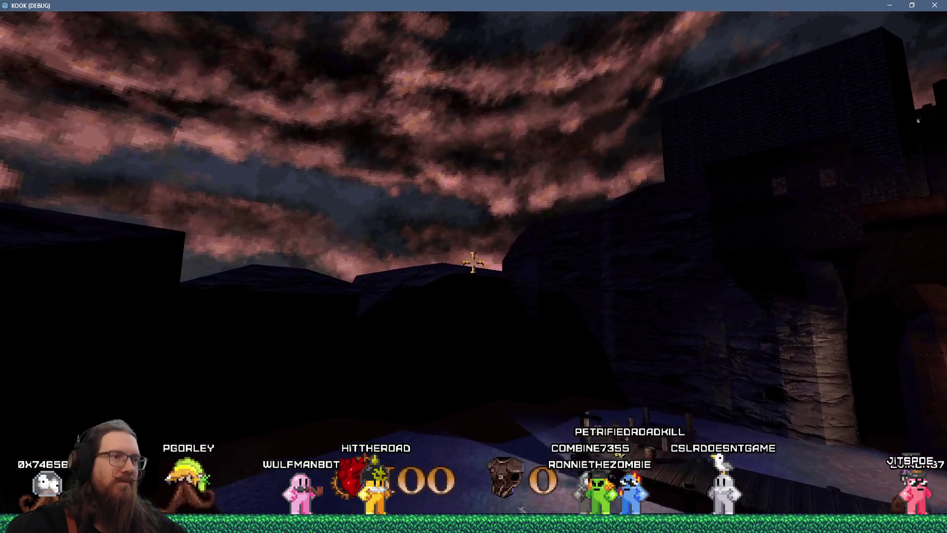
pyautogui.press('w')
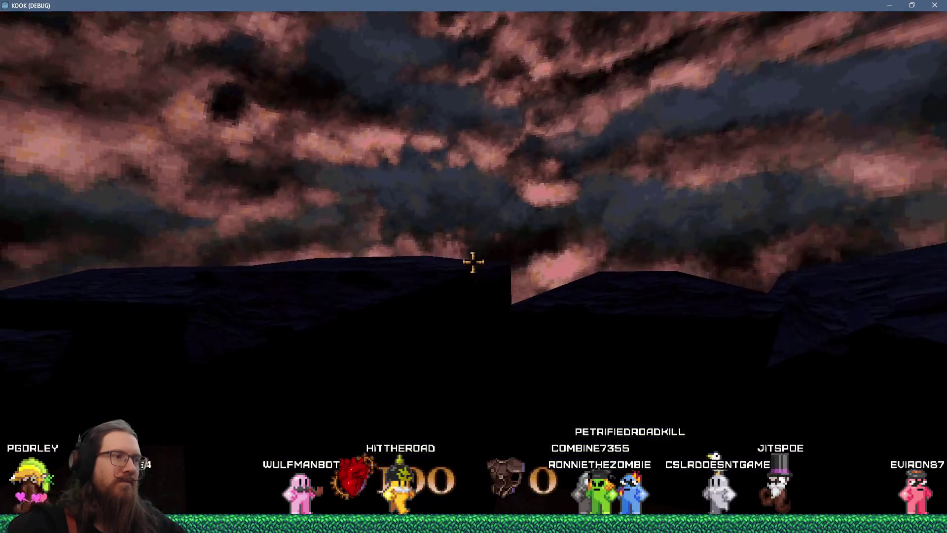
pyautogui.press('w')
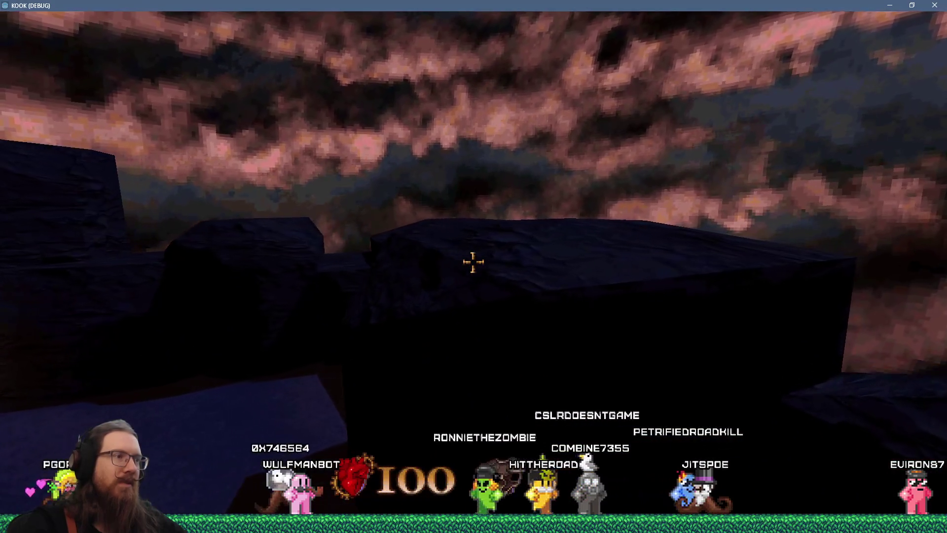
pyautogui.press('w')
pyautogui.press('w')
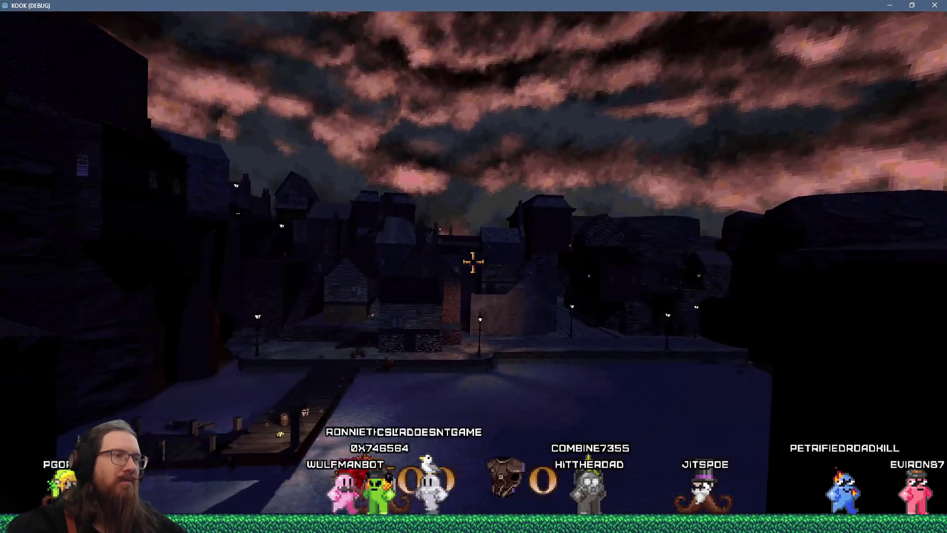
pyautogui.press('w')
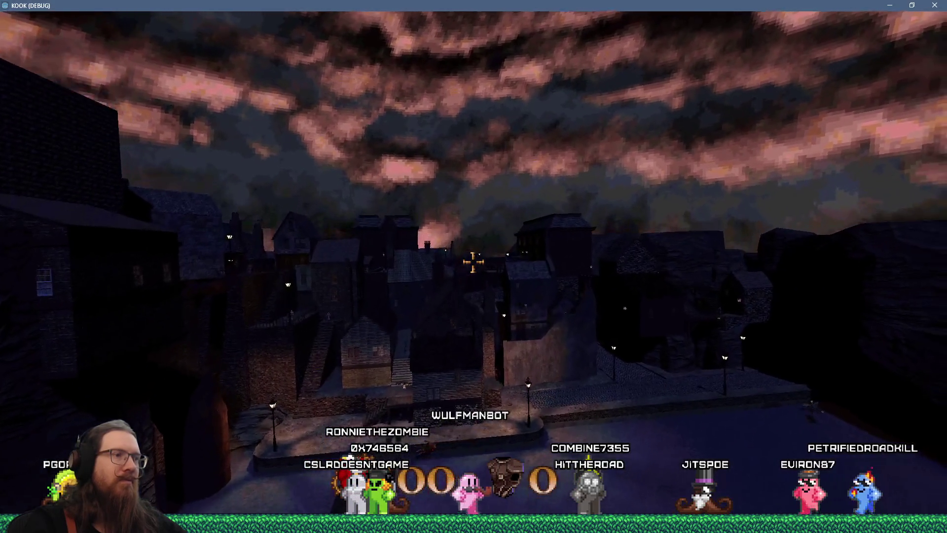
pyautogui.press('w')
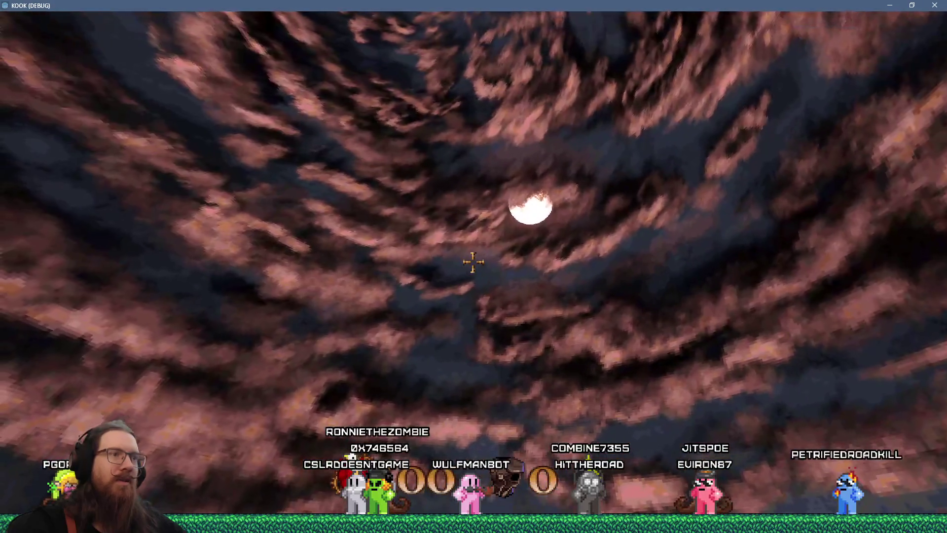
pyautogui.press('w')
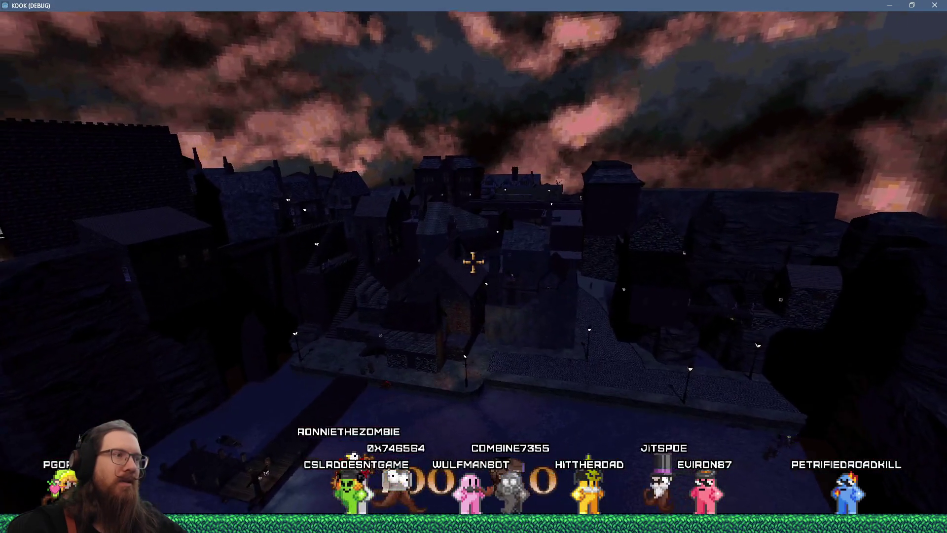
pyautogui.press('w')
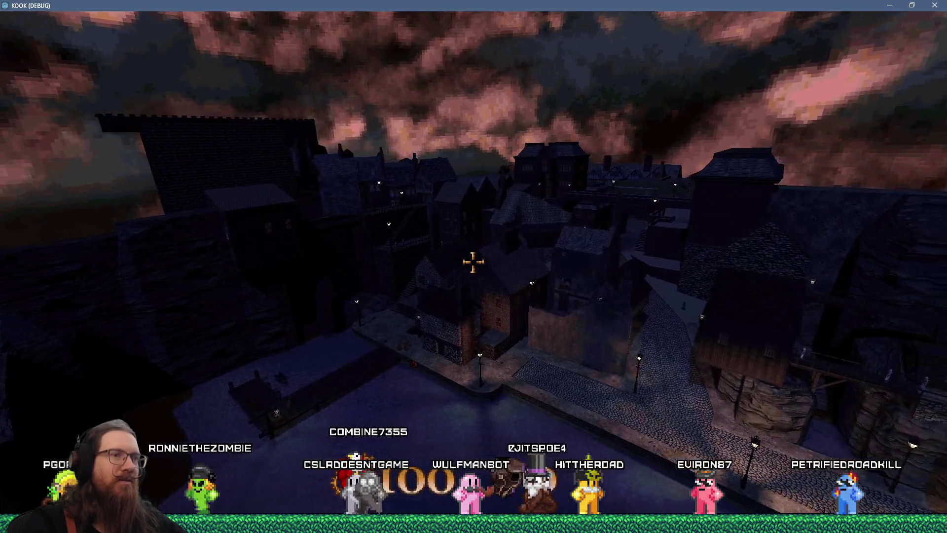
pyautogui.press('w')
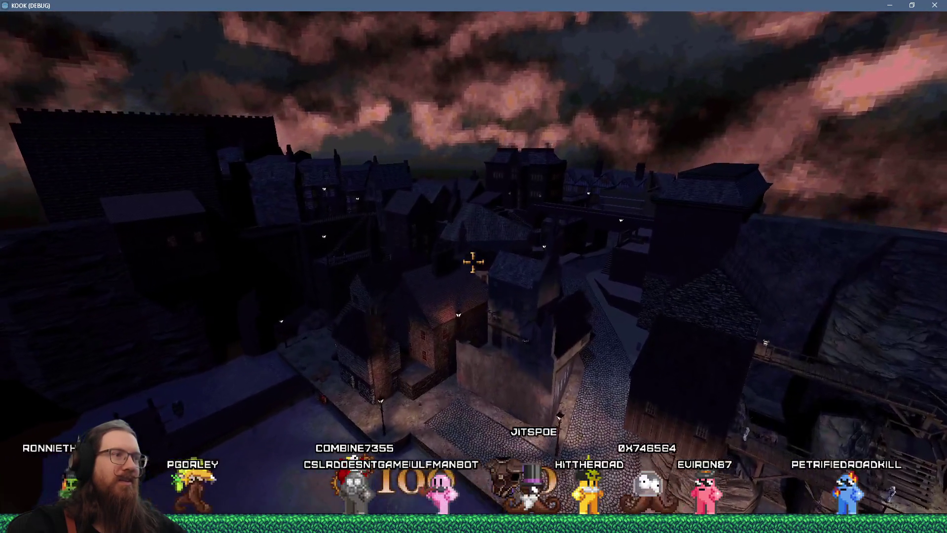
pyautogui.press('w')
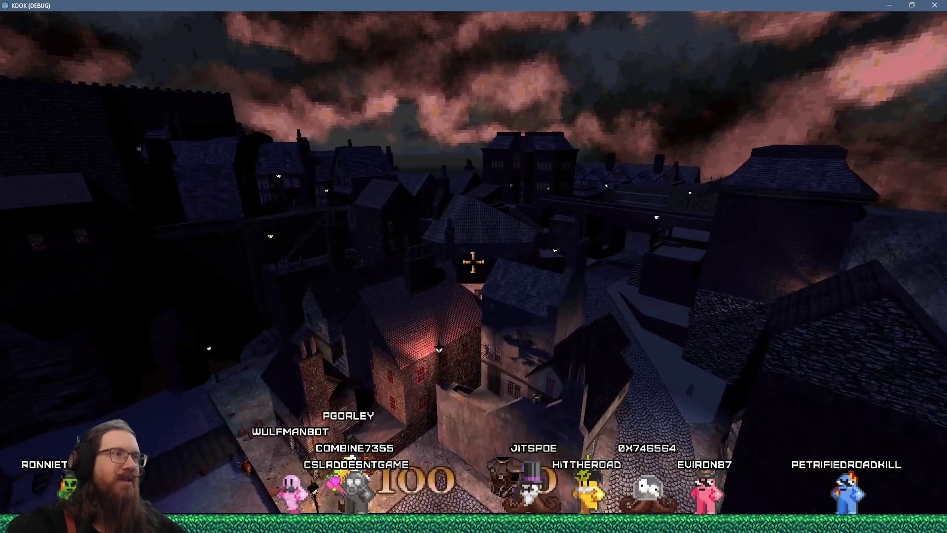
pyautogui.press('w')
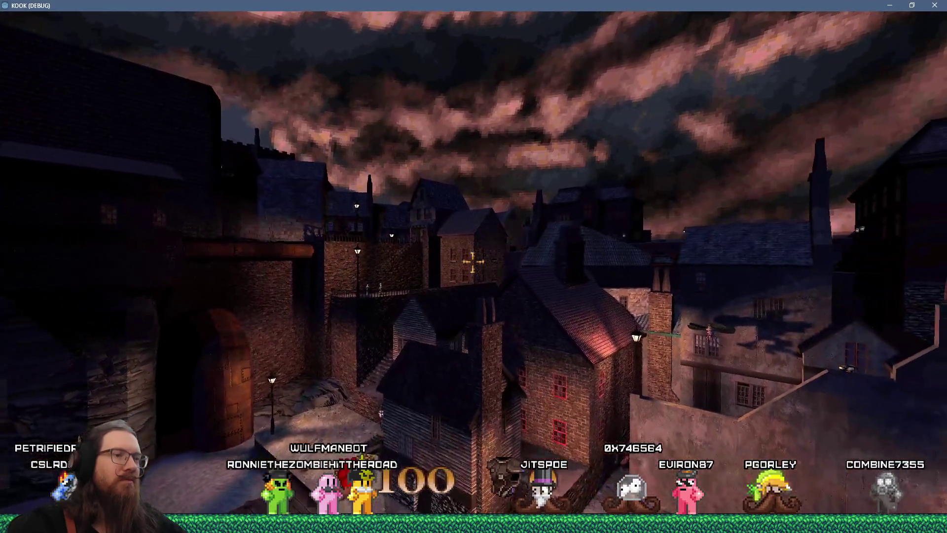
# Enter quit in the development console to close the debug game
pyautogui.press('`')
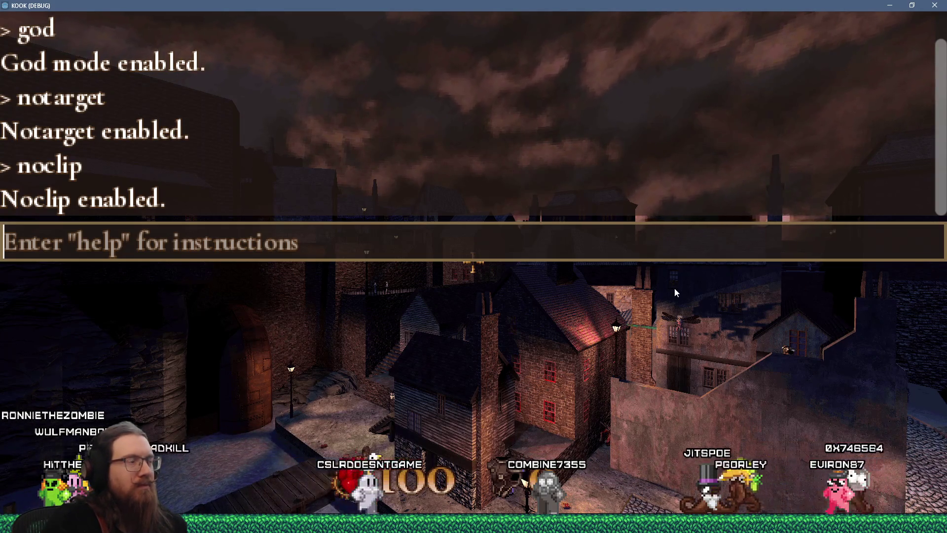
pyautogui.write('qui')
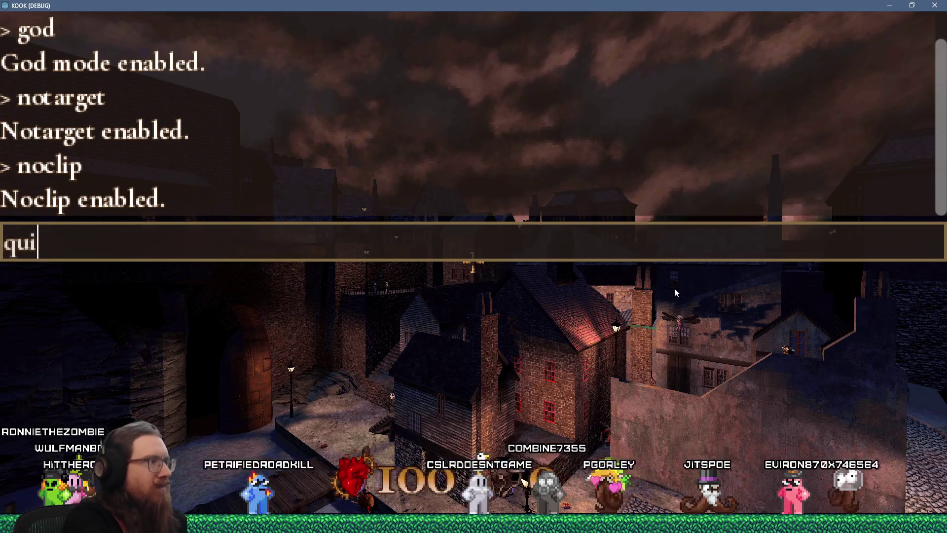
pyautogui.write('t')
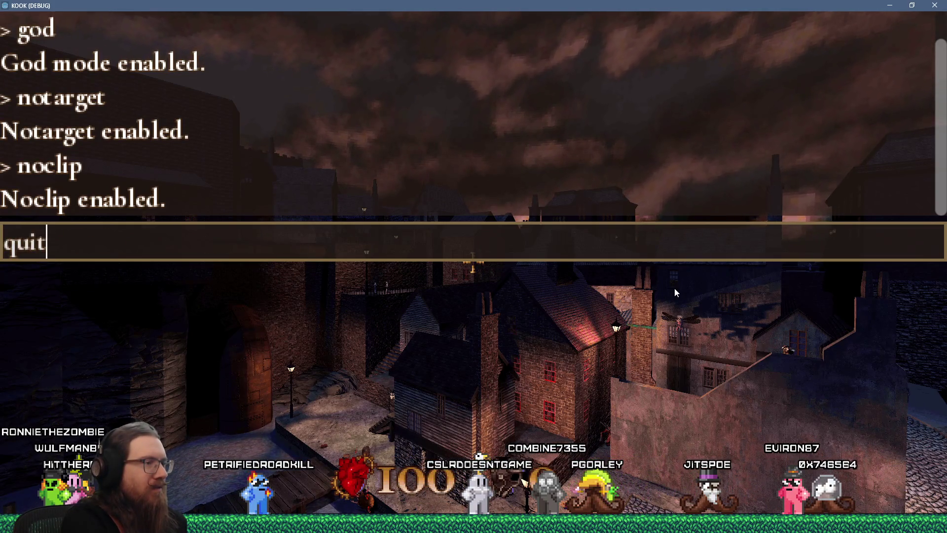
pyautogui.press('Return')
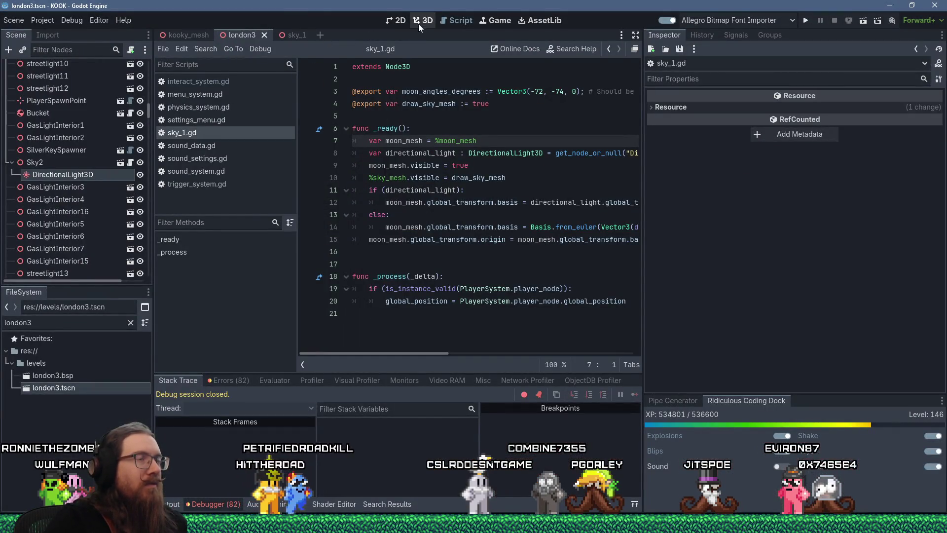
# Set the london3 root's Fog Color to a dark blue-grey, #313a4a
pyautogui.scroll(-10, 89, 132)
pyautogui.scroll(10, 98, 129)
pyautogui.click(56, 63)
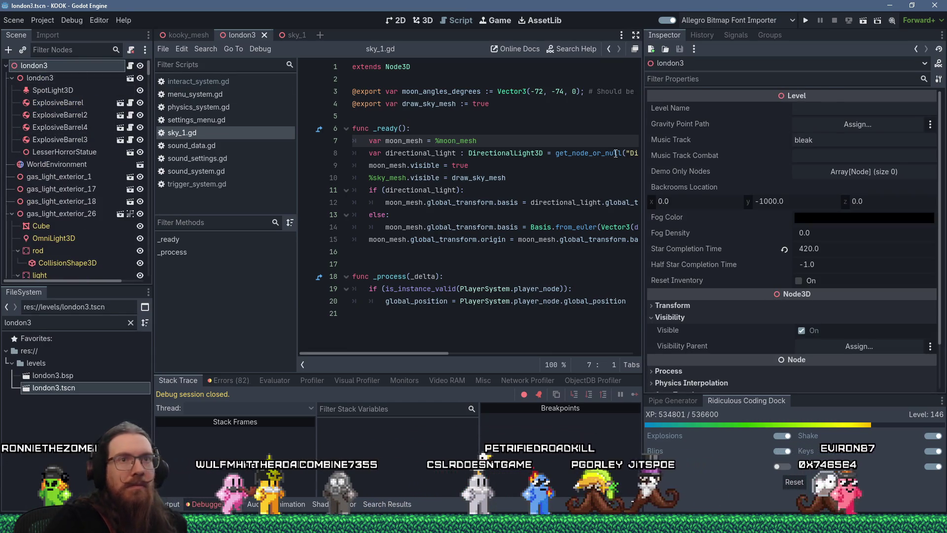
pyautogui.click(833, 218)
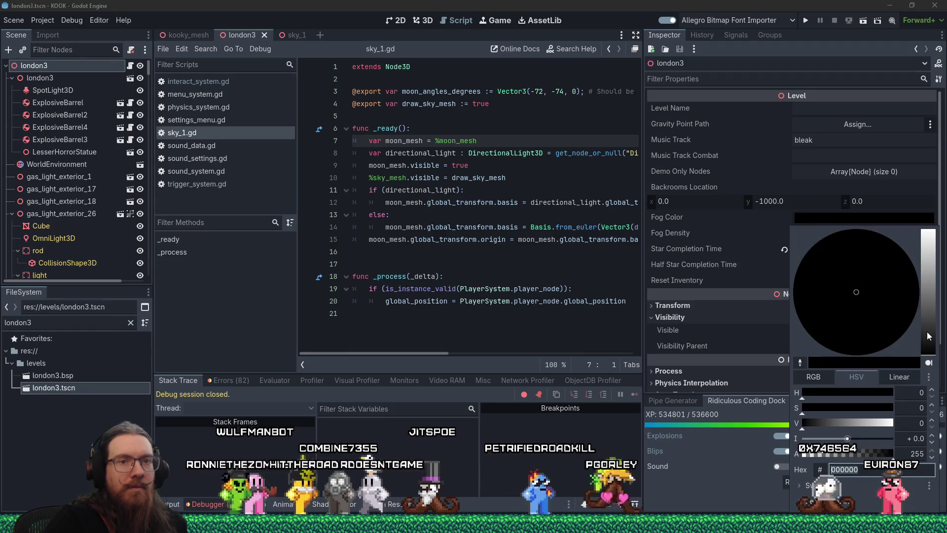
pyautogui.click(927, 332)
pyautogui.click(856, 284)
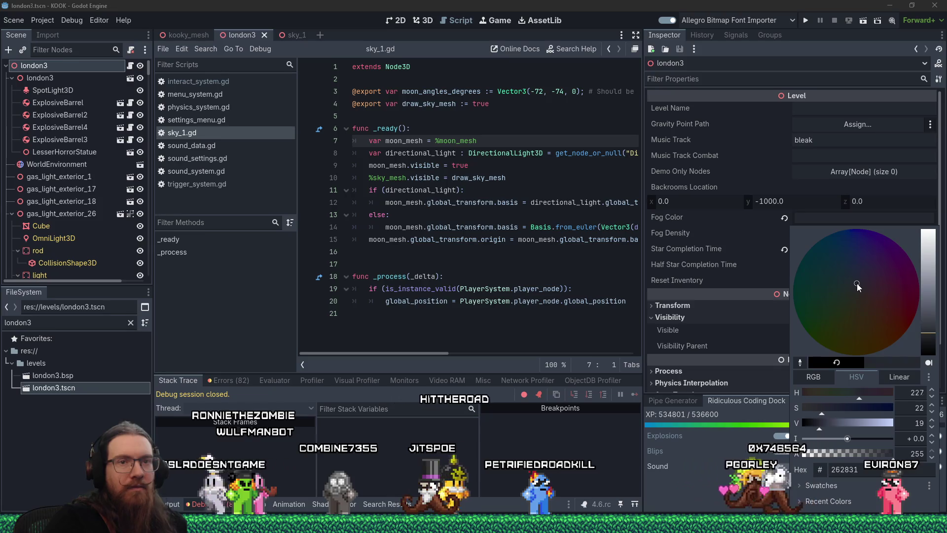
pyautogui.click(929, 321)
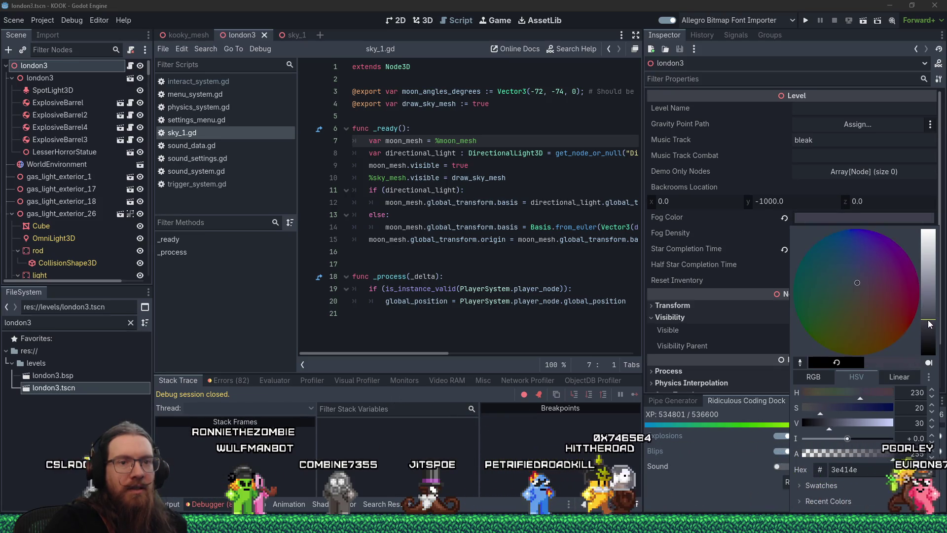
pyautogui.click(930, 329)
pyautogui.moveTo(930, 330); pyautogui.dragTo(930, 327)
pyautogui.moveTo(854, 282); pyautogui.dragTo(855, 278)
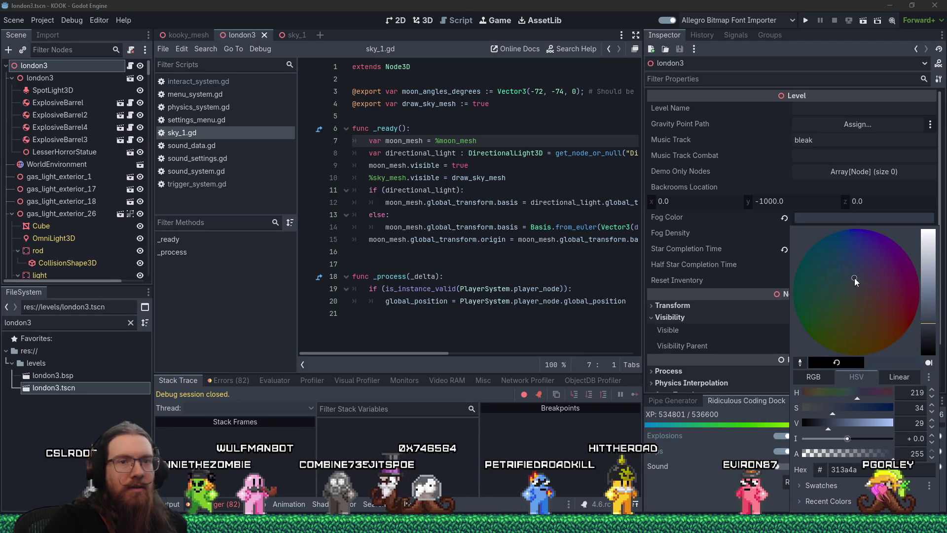
pyautogui.click(705, 221)
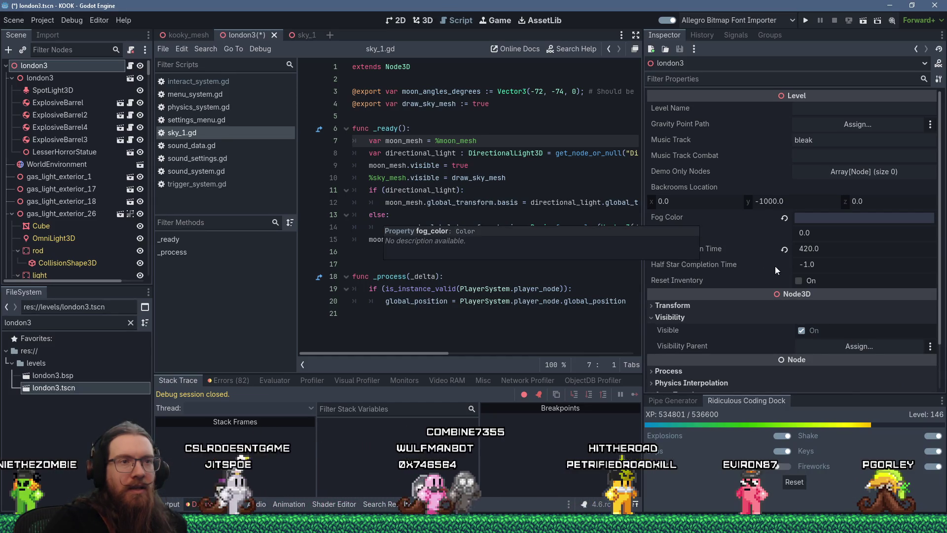
# Enter a Fog Density of 0.02 and run the project to test it
pyautogui.click(812, 233)
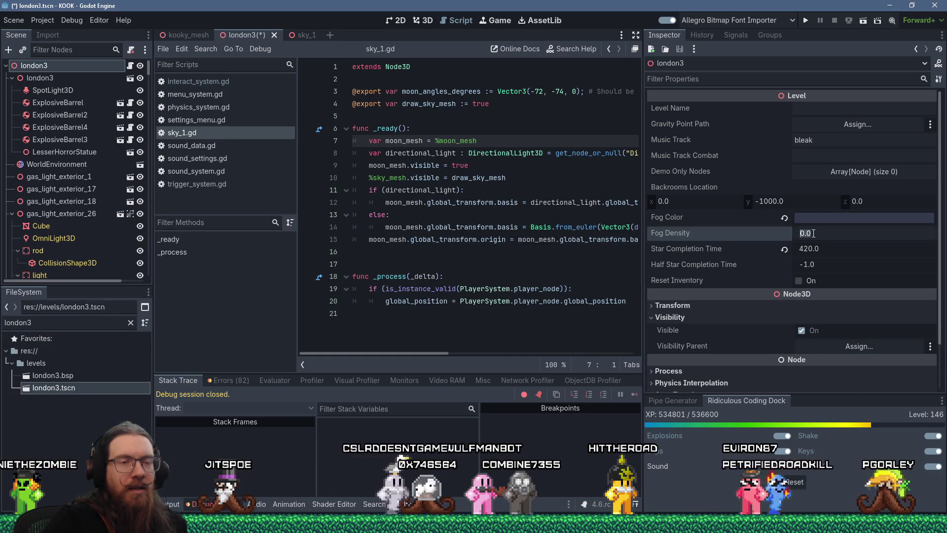
pyautogui.write('0')
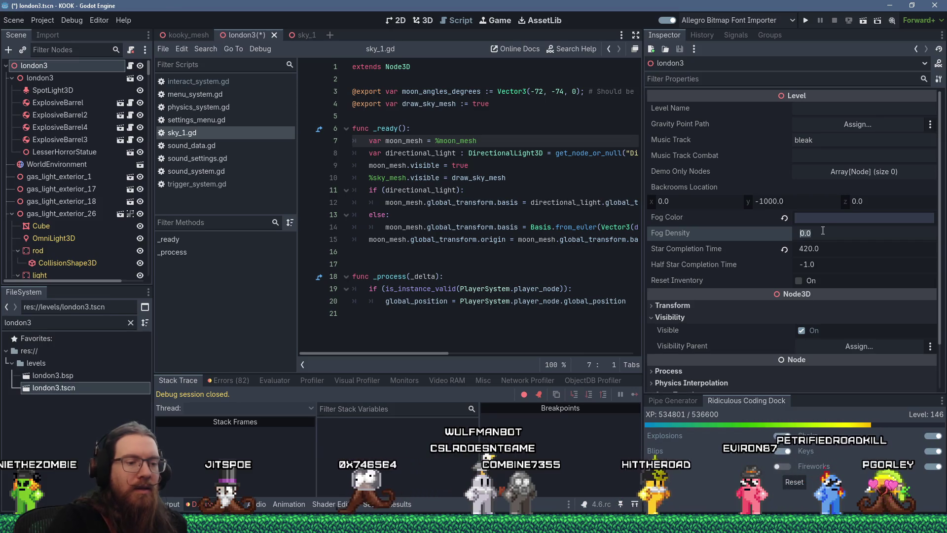
pyautogui.press('Return')
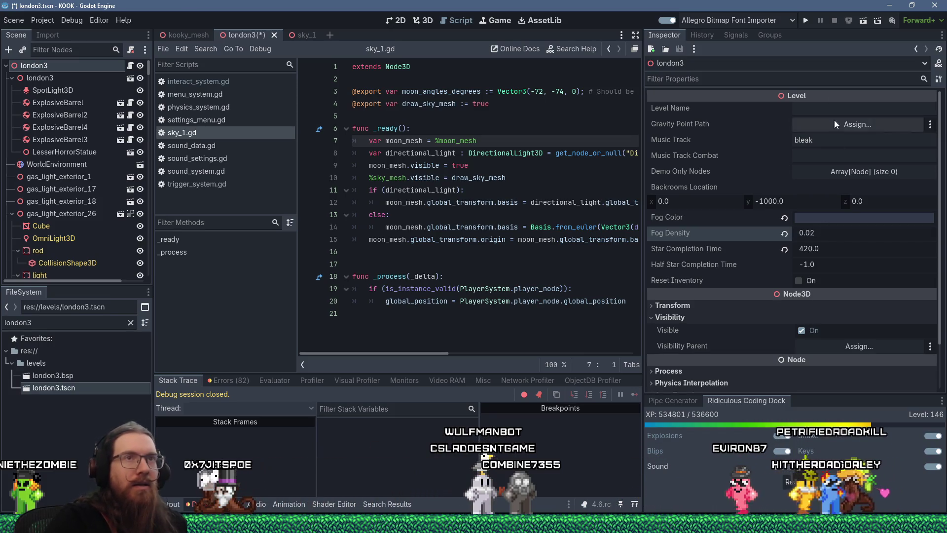
pyautogui.click(806, 20)
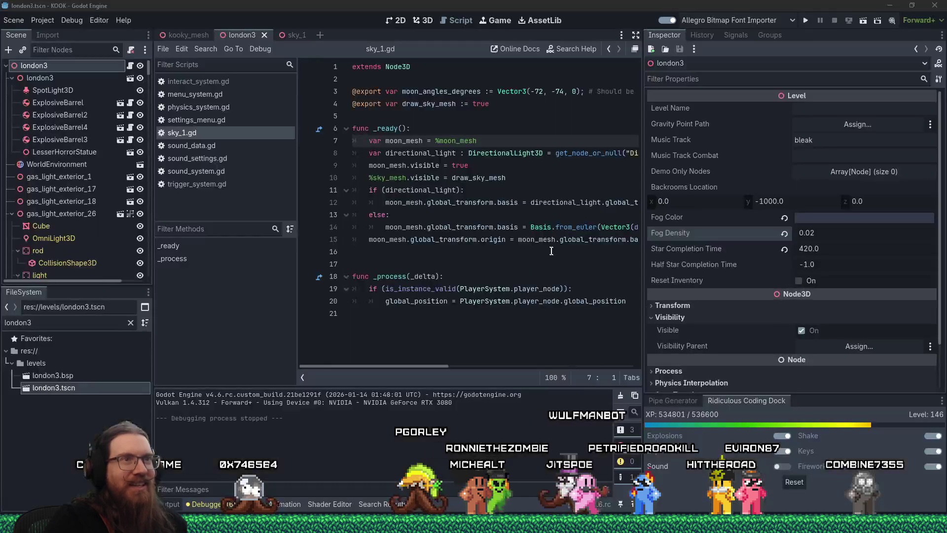
# Launch the game, view the 0.02 fog over the docks, and quit via the console
pyautogui.click(807, 20)
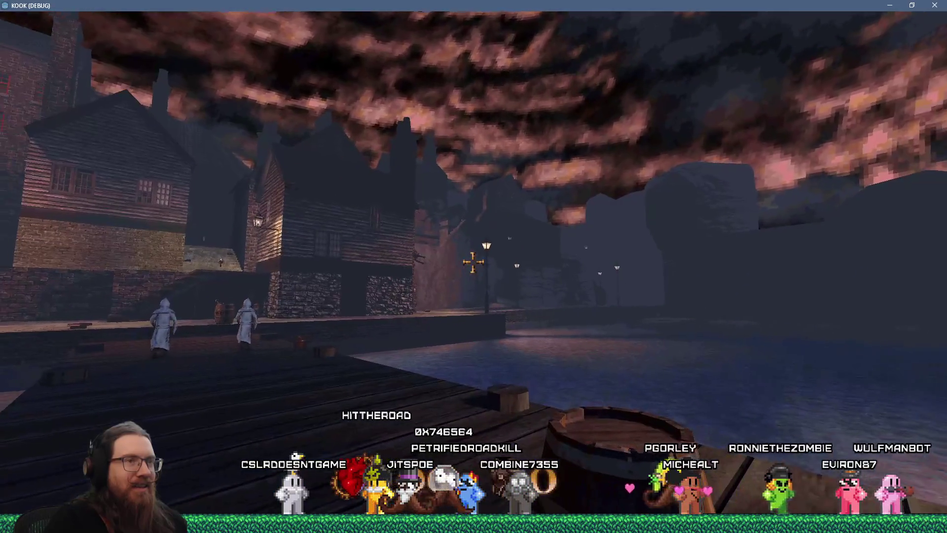
pyautogui.press('`')
pyautogui.write('qui')
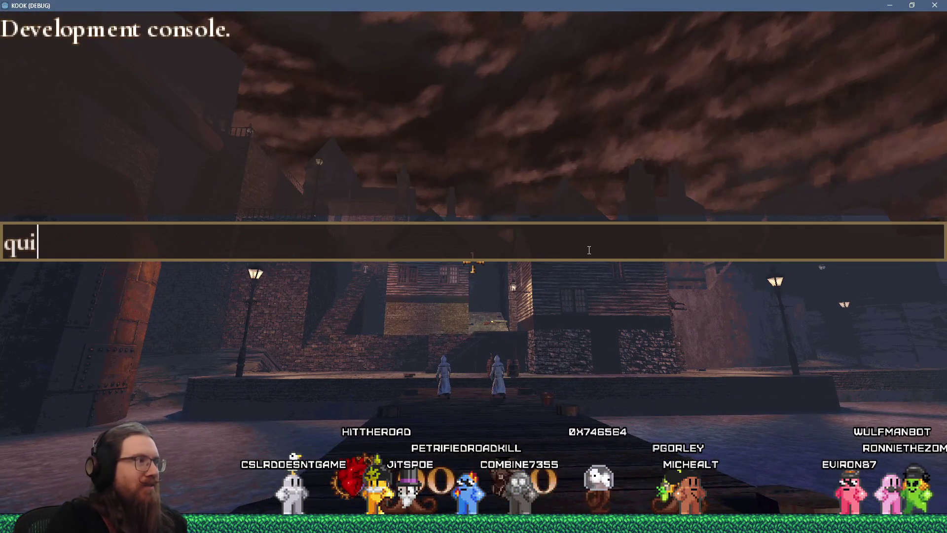
pyautogui.write('t')
pyautogui.press('Return')
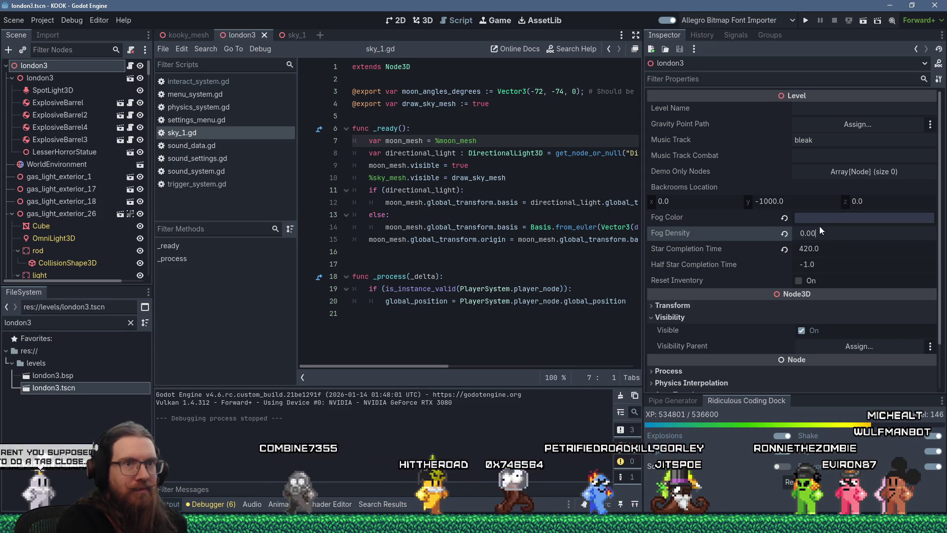
# Set the london3 Fog Density to 0.005 and run the project again
pyautogui.write('5')
pyautogui.press('Return')
pyautogui.click(807, 20)
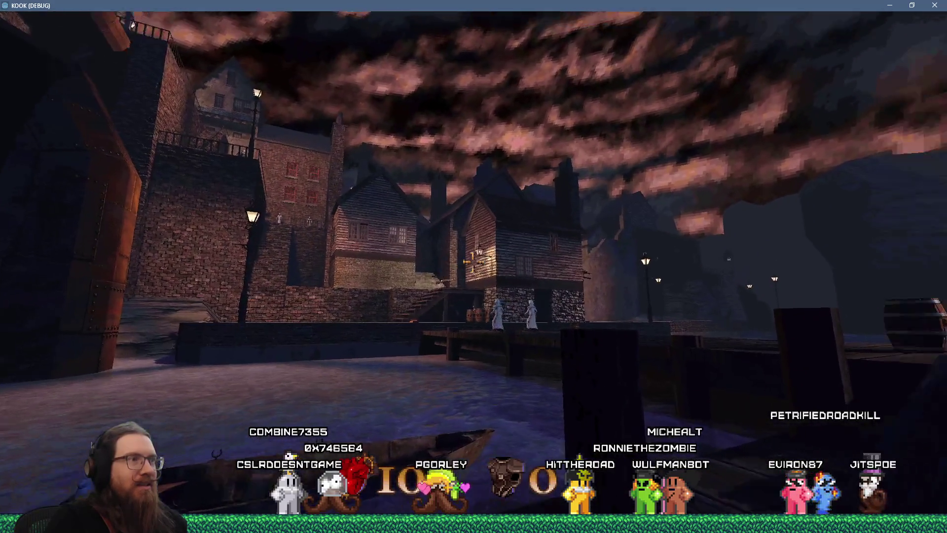
# Walk off the dock with the revolver and climb the stone stairs to collect the shotgun
pyautogui.press('w')
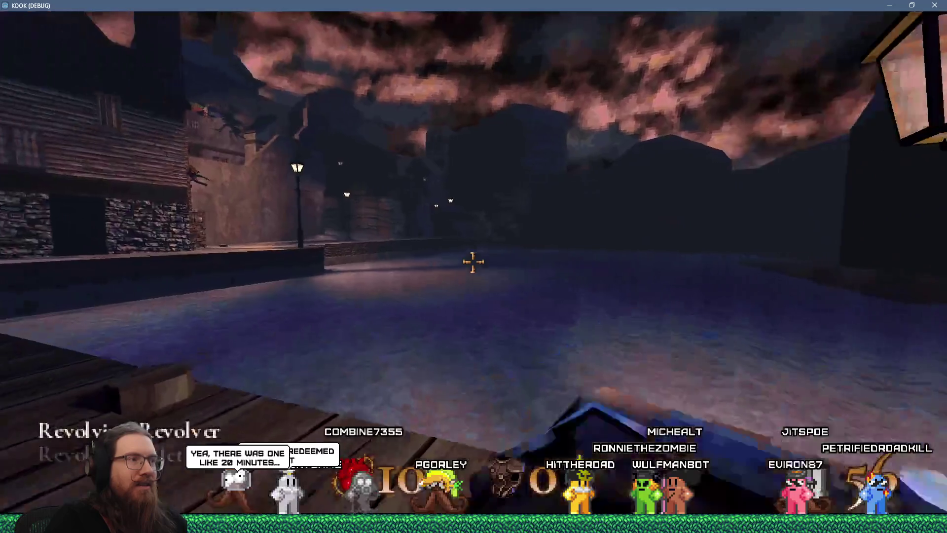
pyautogui.press('w')
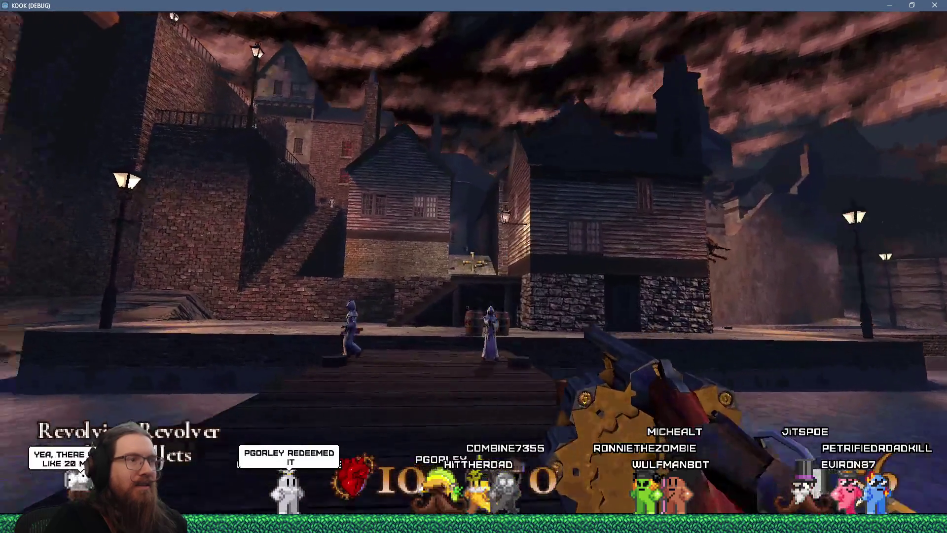
pyautogui.press('w')
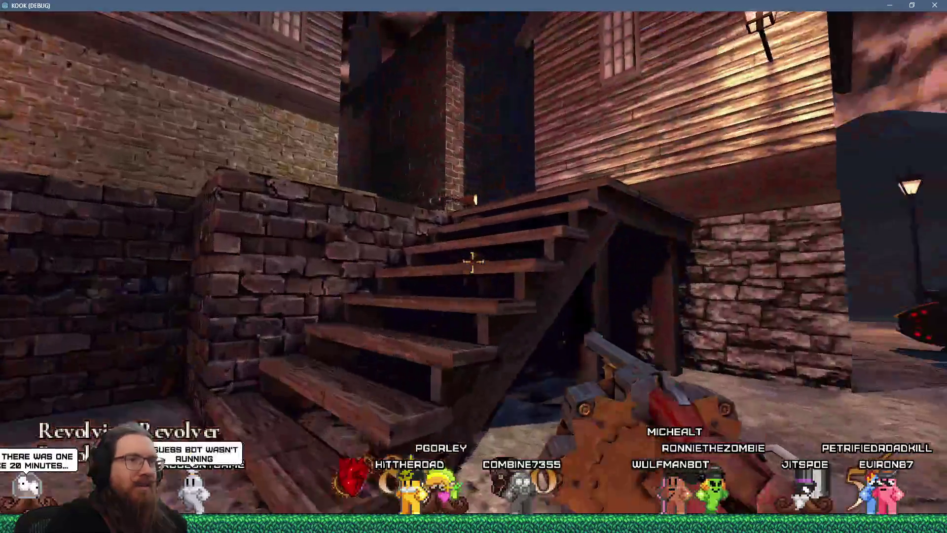
pyautogui.press('w')
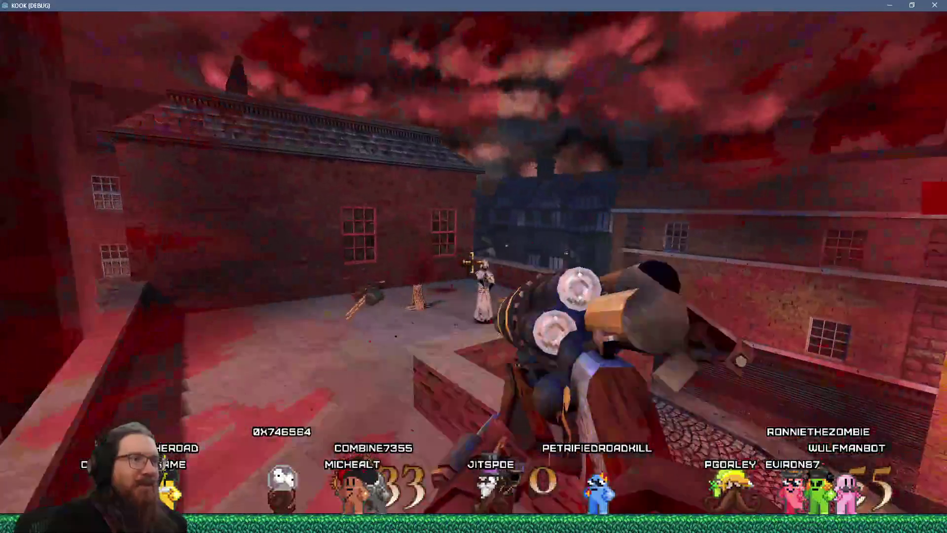
# Shoot the robed rooftop enemy, explore the rooftop walkway toward the tower, and open the console
pyautogui.click(473, 263)
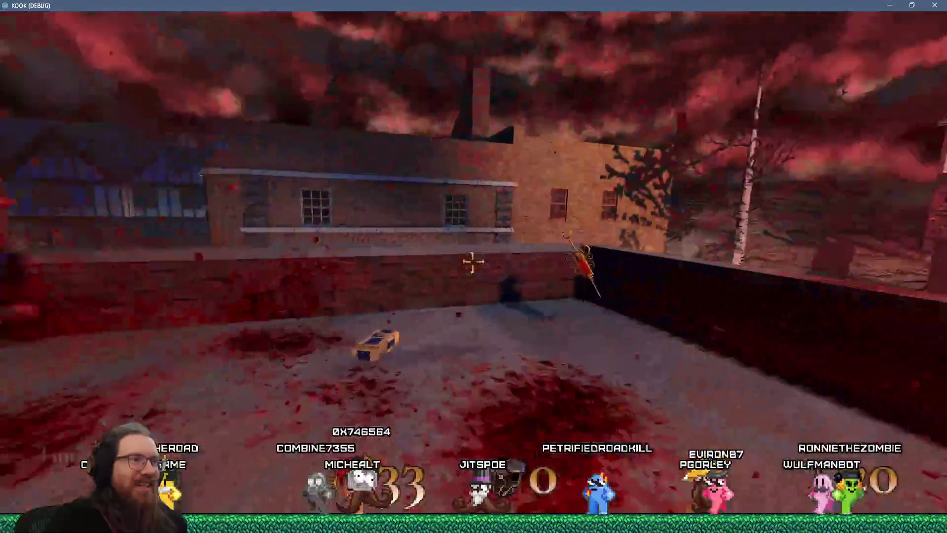
pyautogui.press('w')
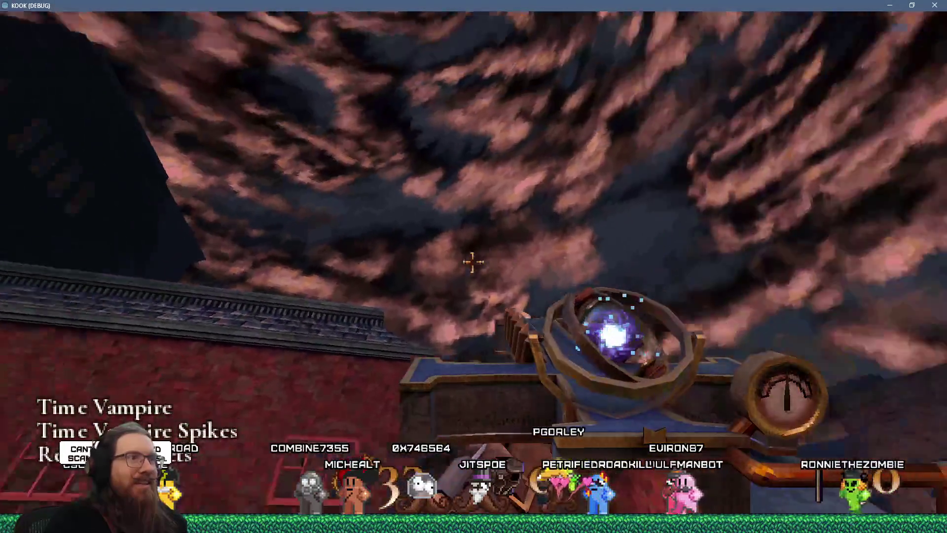
pyautogui.press('w')
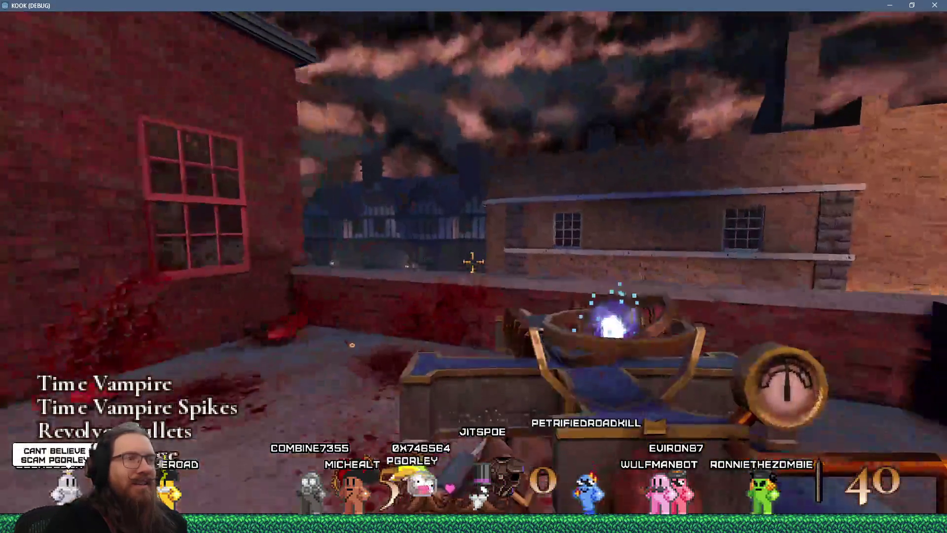
pyautogui.press('w')
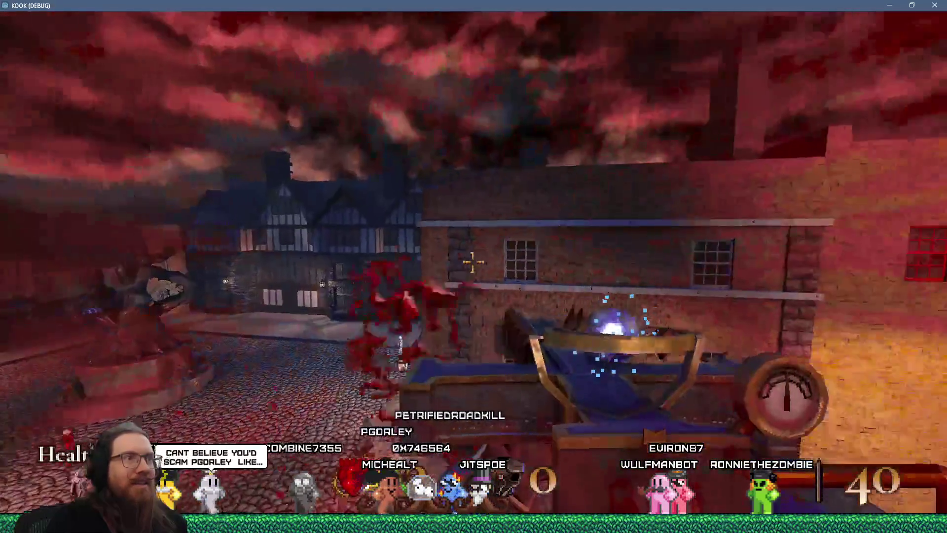
pyautogui.press('w')
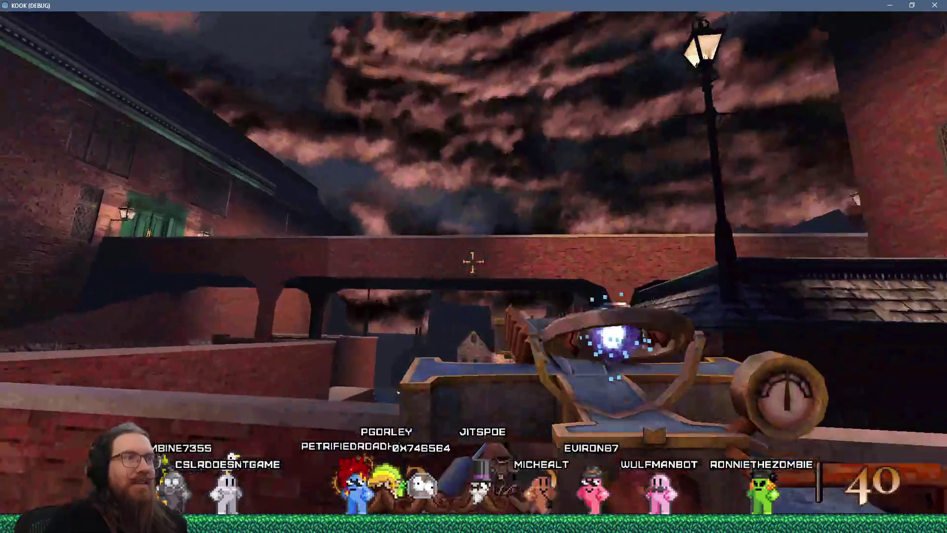
pyautogui.press('w')
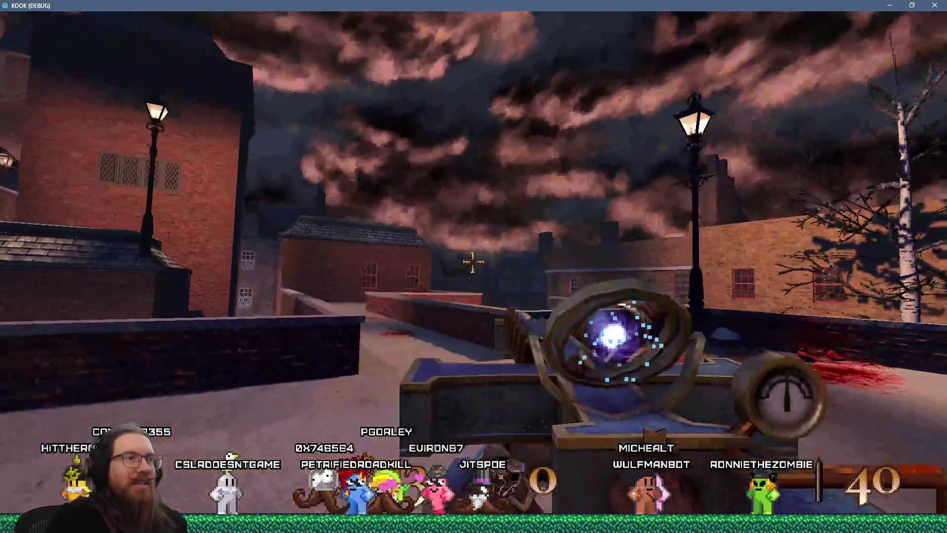
pyautogui.press('w')
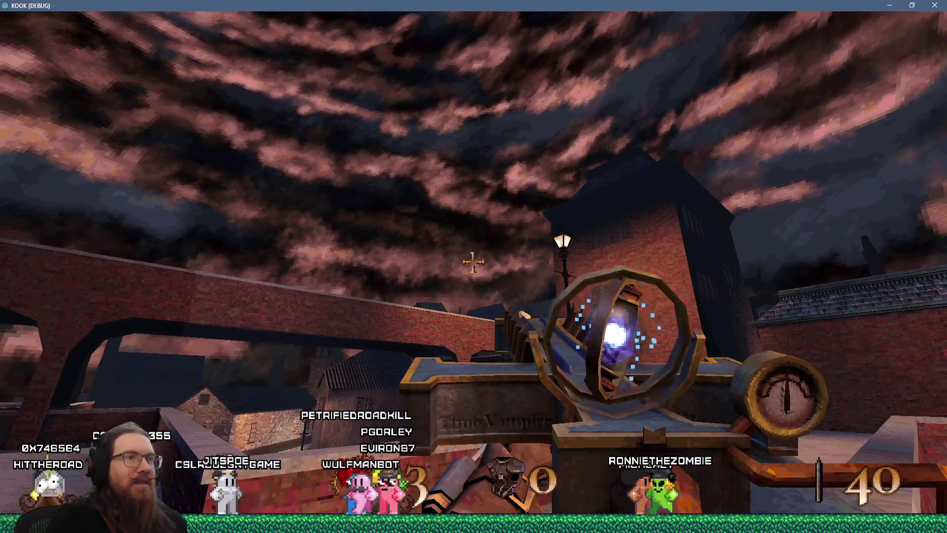
pyautogui.press('`')
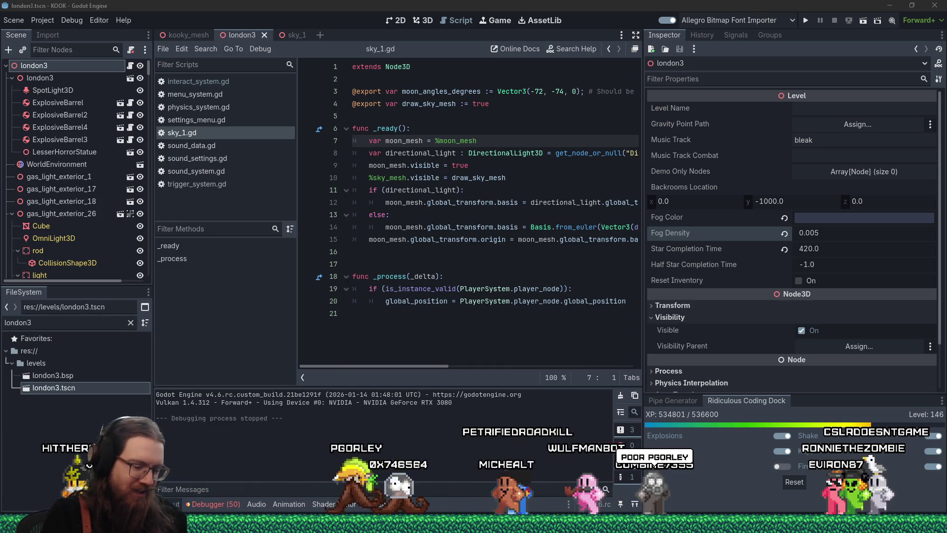
# Bring Firefox forward on the Bluesky pub street post and view its photo full-size
pyautogui.moveTo(856, 526)
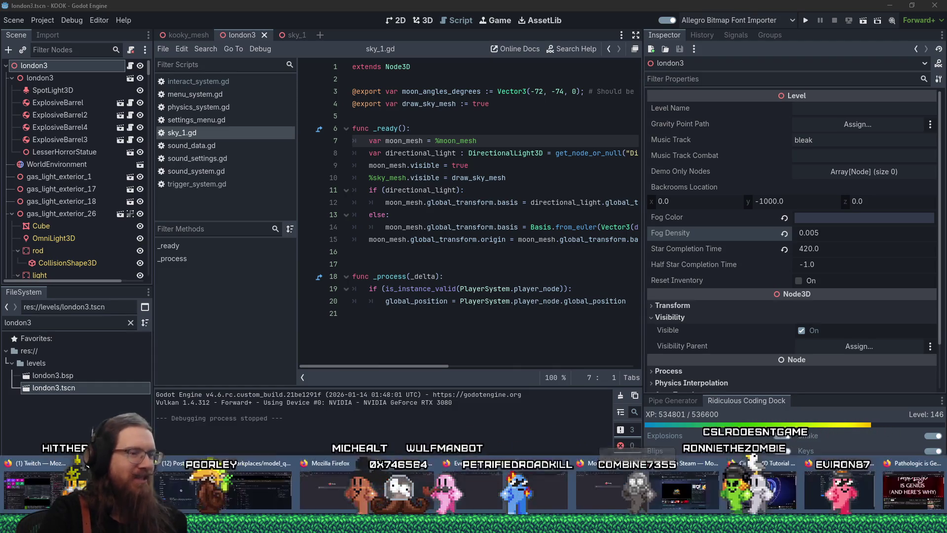
pyautogui.click(856, 496)
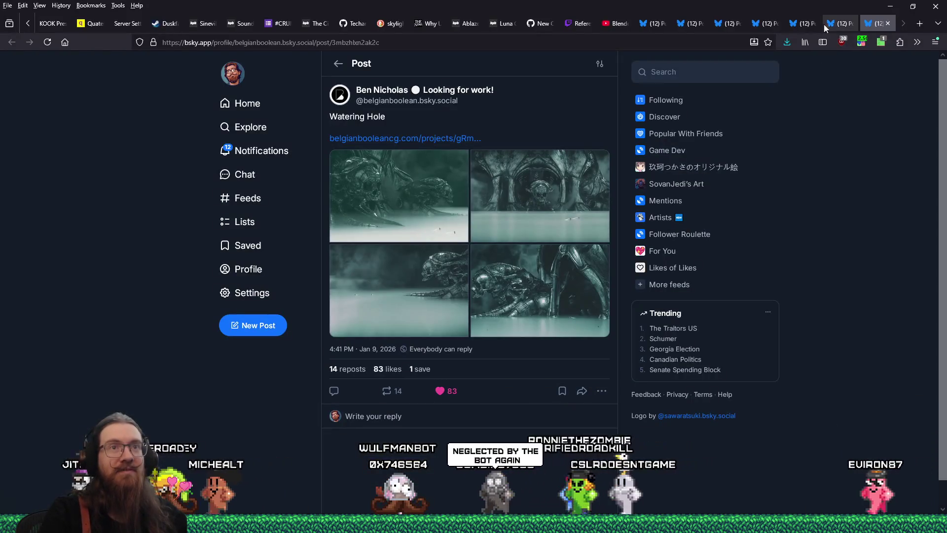
pyautogui.click(647, 26)
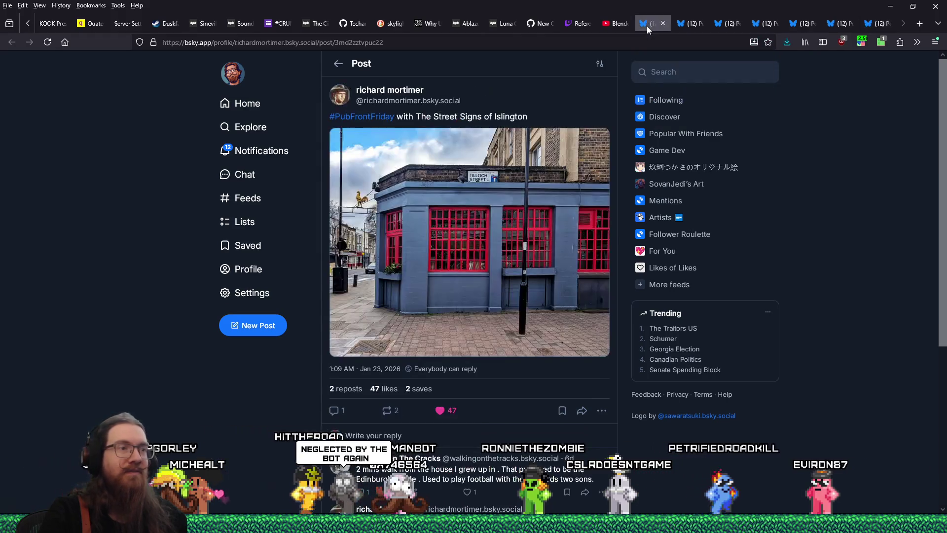
pyautogui.click(528, 239)
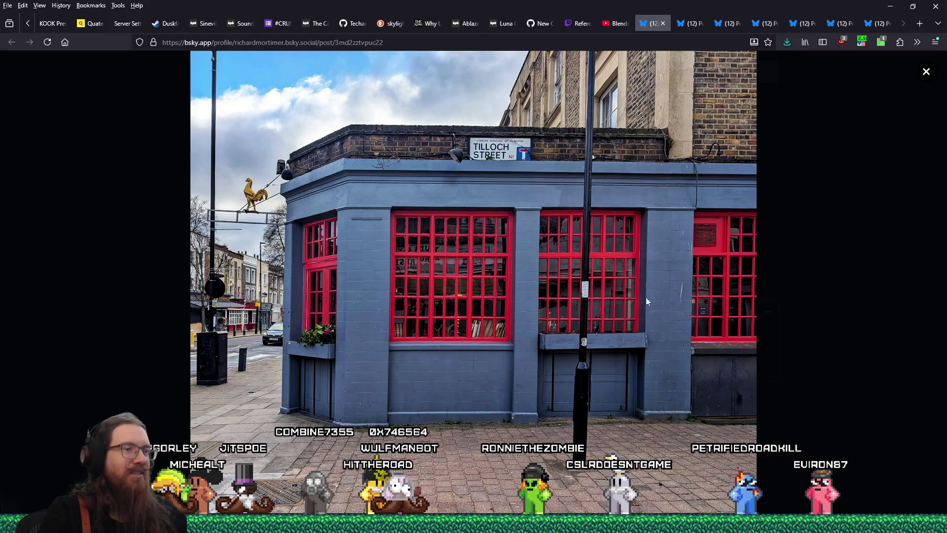
# Save the pub photo into quakelike\levels\london and close the full-size view
pyautogui.rightClick(589, 274)
pyautogui.click(624, 303)
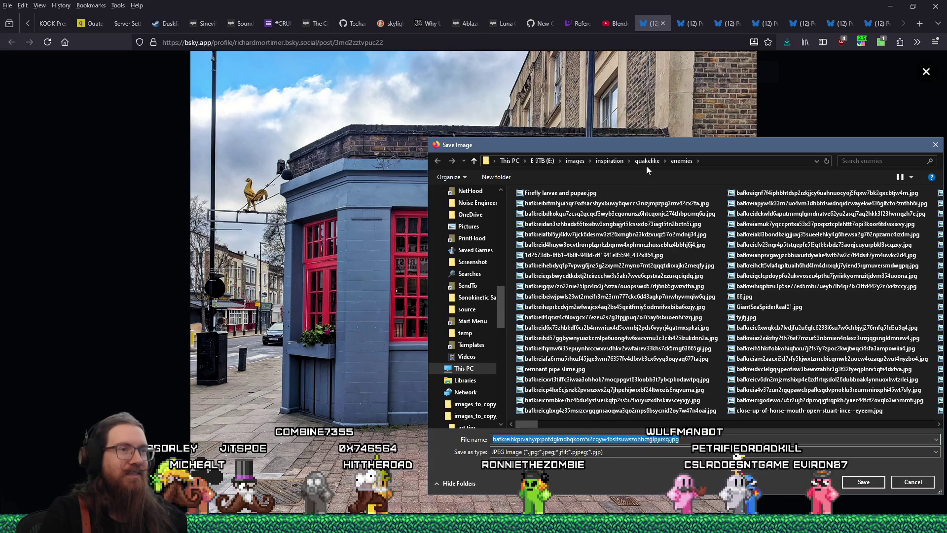
pyautogui.click(647, 163)
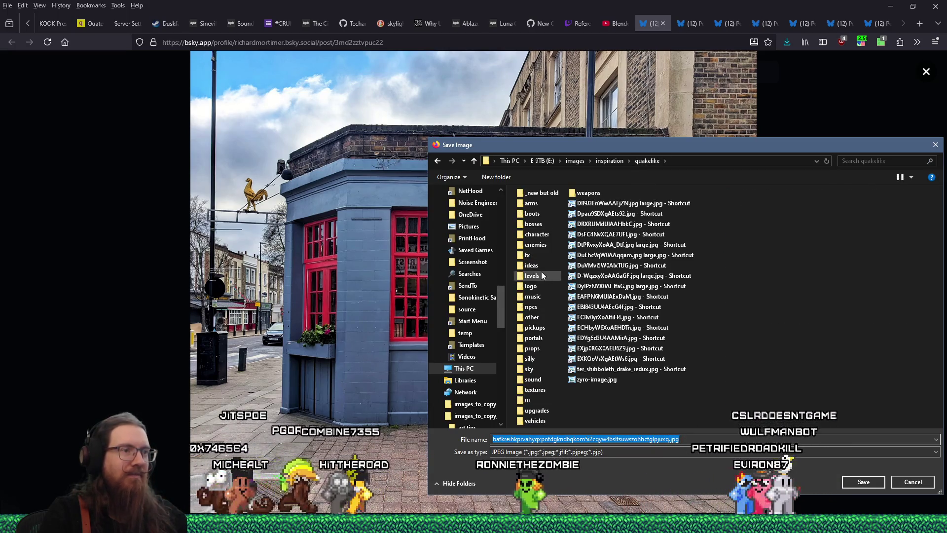
pyautogui.doubleClick(541, 274)
pyautogui.click(533, 300)
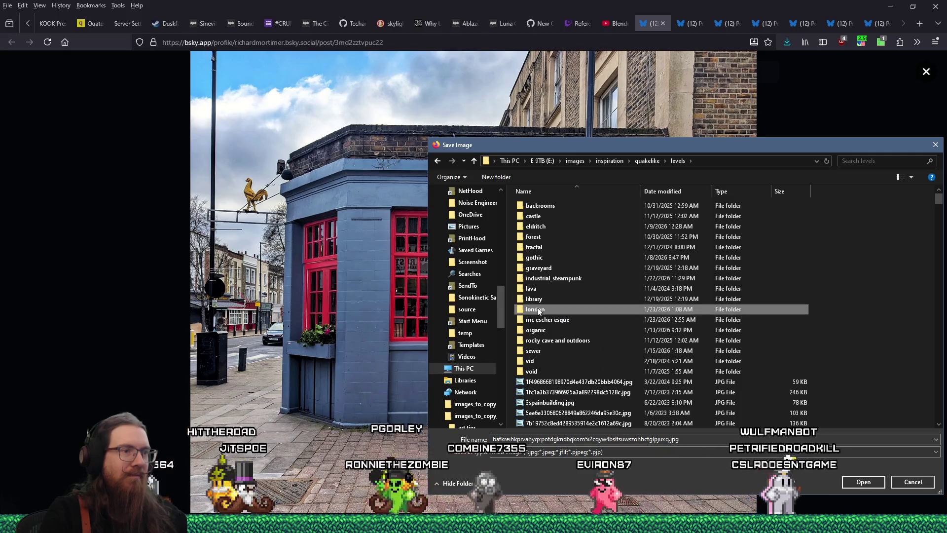
pyautogui.doubleClick(537, 310)
pyautogui.click(860, 480)
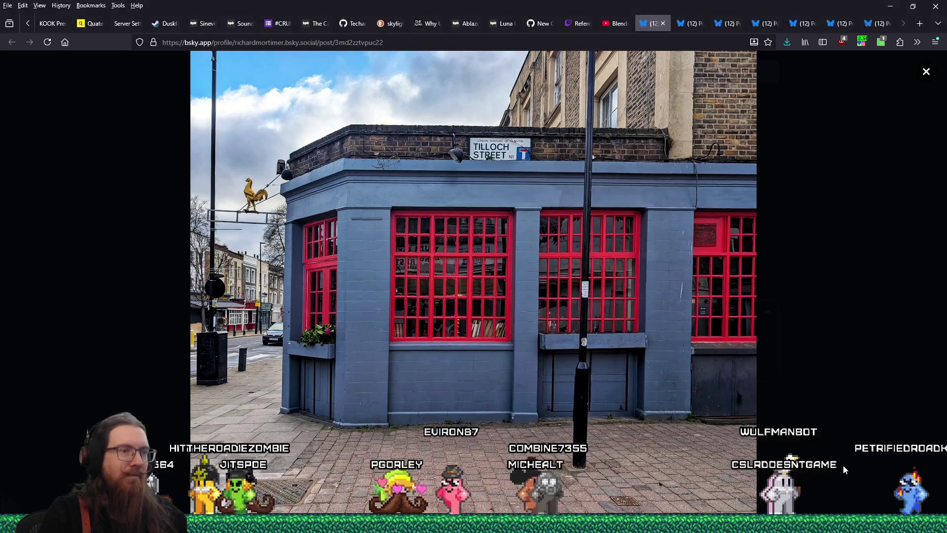
pyautogui.click(491, 264)
pyautogui.click(467, 226)
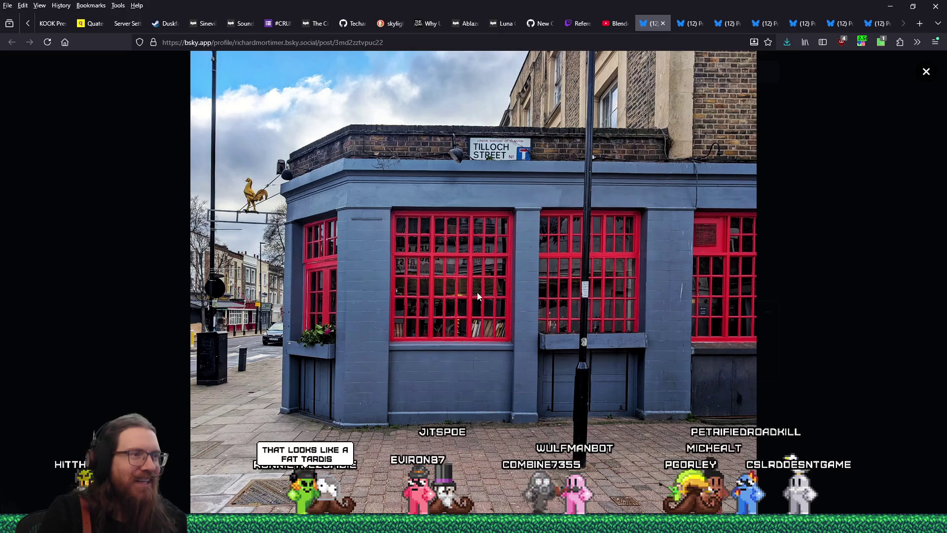
pyautogui.rightClick(358, 246)
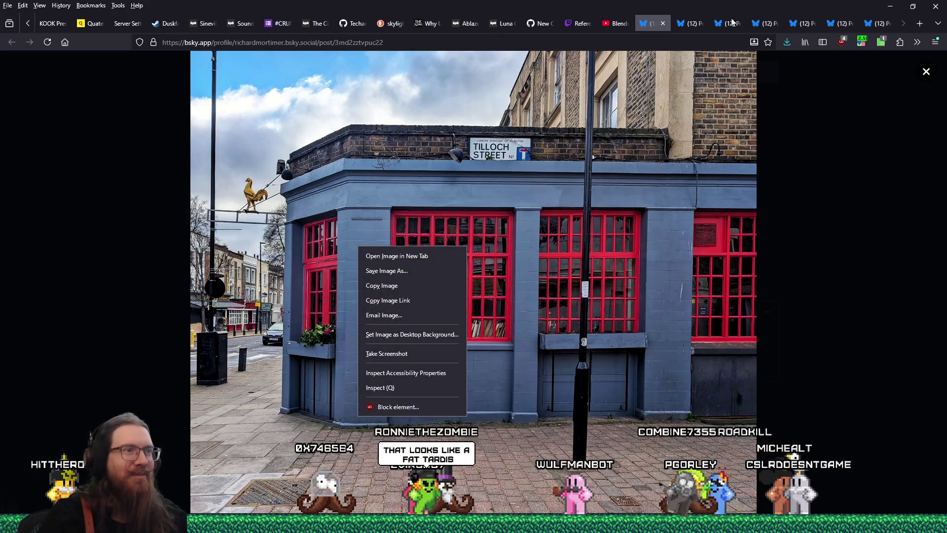
pyautogui.press('Escape')
pyautogui.press('Escape')
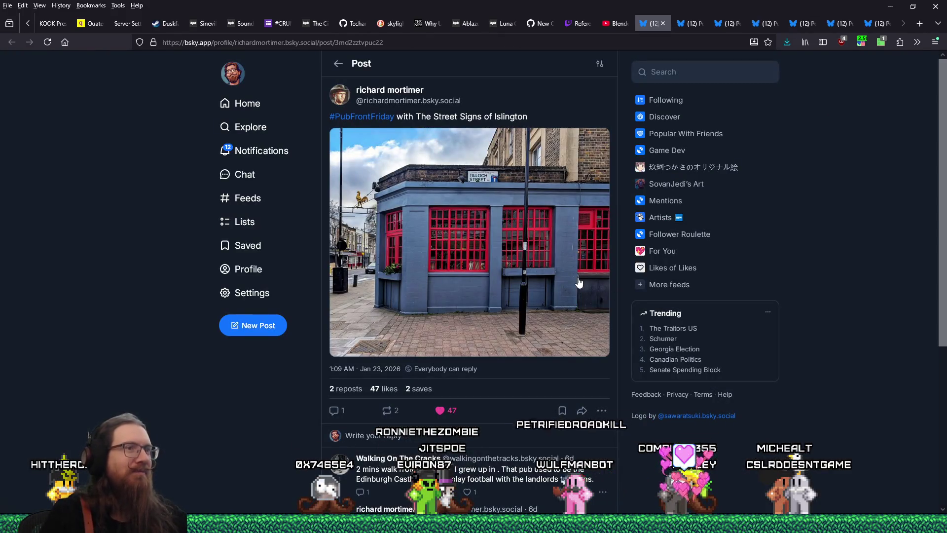
pyautogui.click(567, 274)
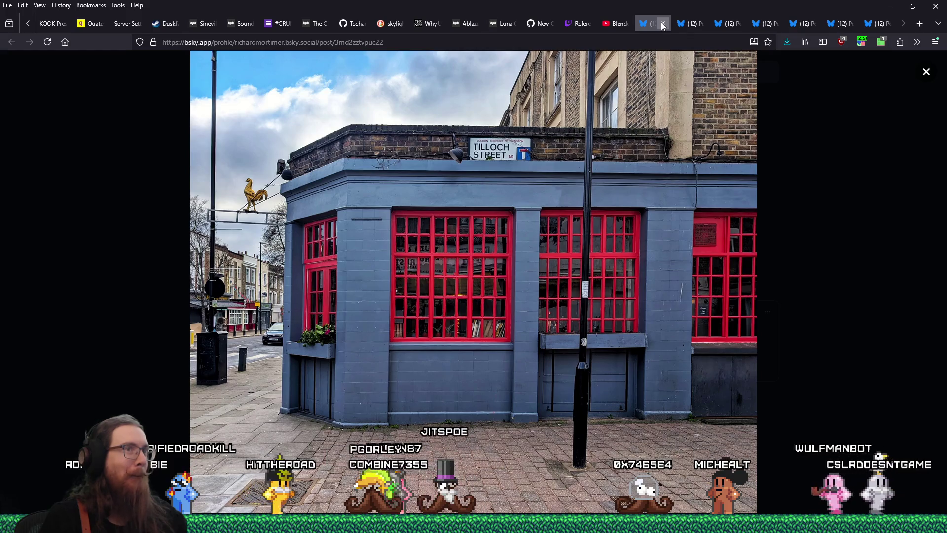
# Close the pub tab, save the Cambridge house photo to the london folder, and close its tab
pyautogui.click(662, 26)
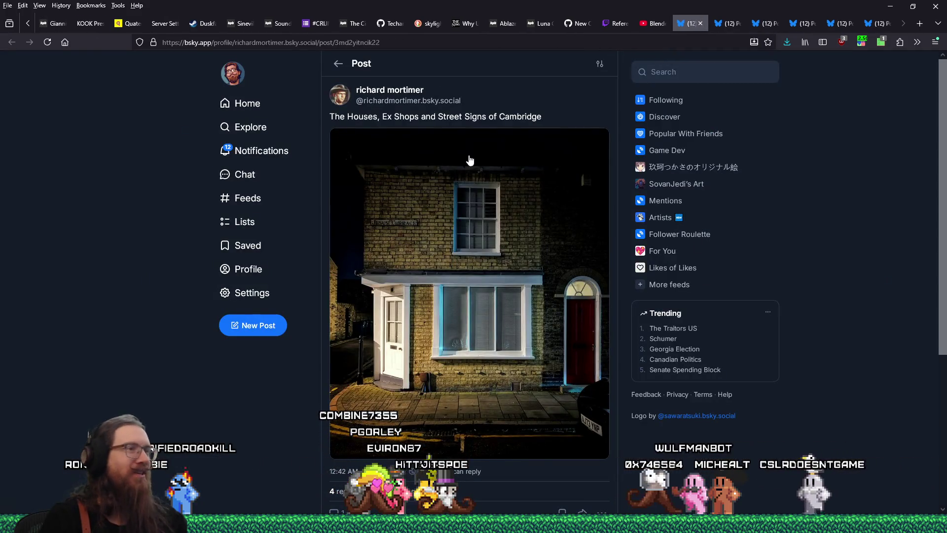
pyautogui.click(488, 213)
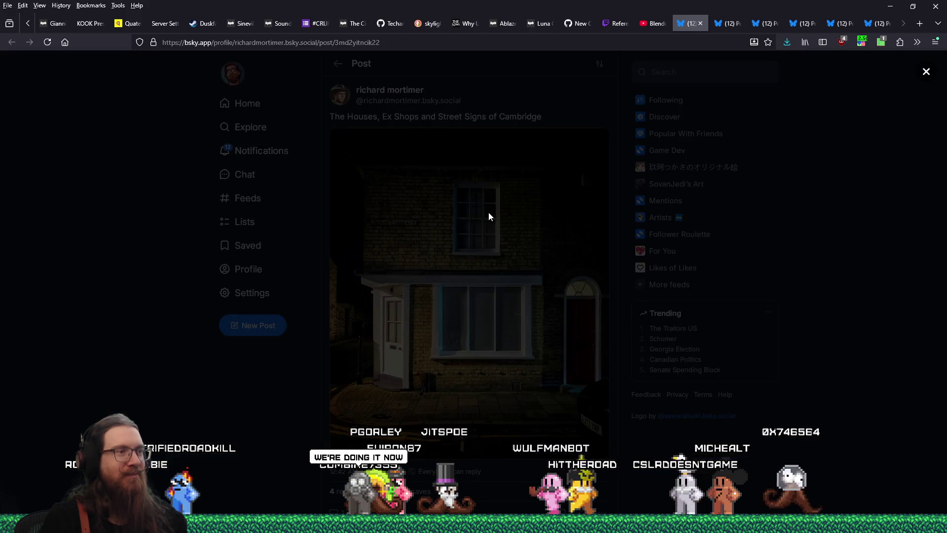
pyautogui.rightClick(513, 209)
pyautogui.click(540, 237)
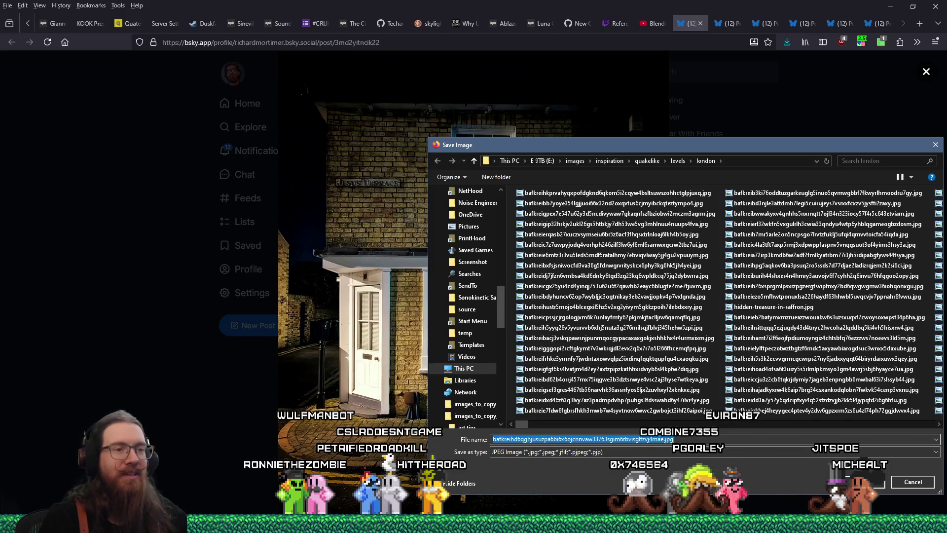
pyautogui.click(866, 483)
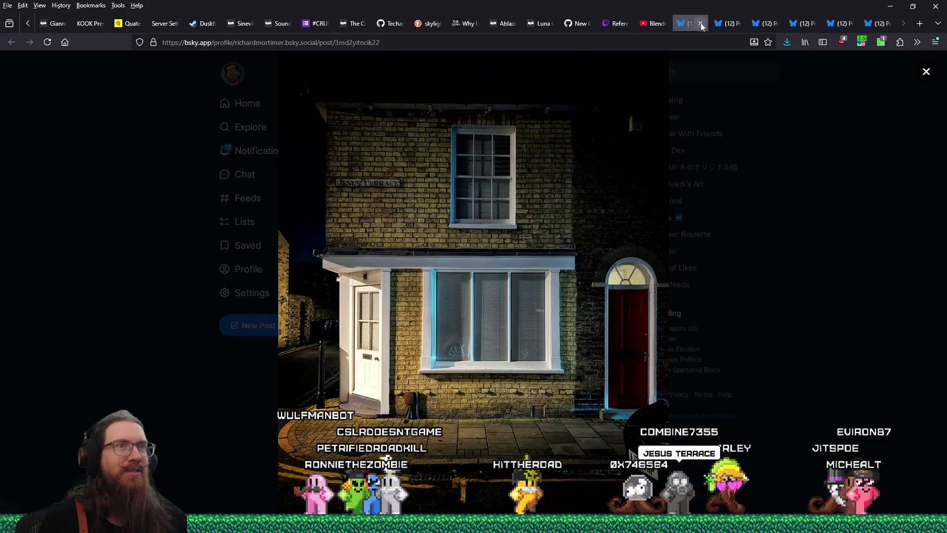
pyautogui.click(700, 25)
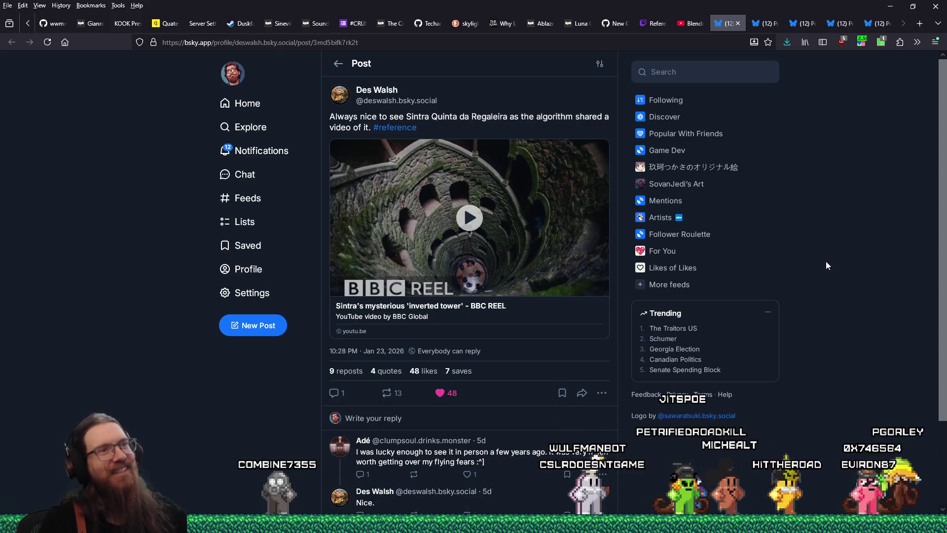
# Close the forum server settings and Duskfade Steam store tabs, leaving the Sinevibes Skew v2 article
pyautogui.hotkey('alt', 'Tab')
pyautogui.press('Escape')
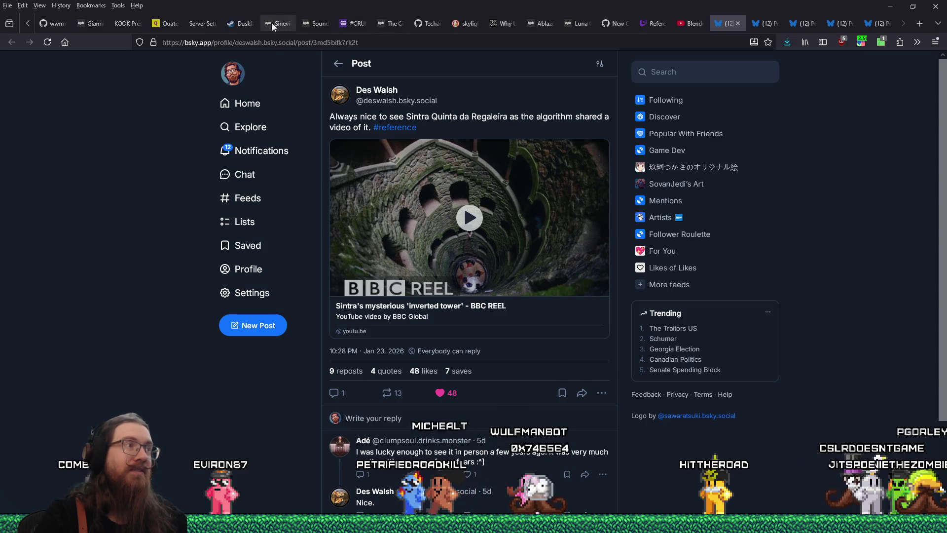
pyautogui.click(209, 23)
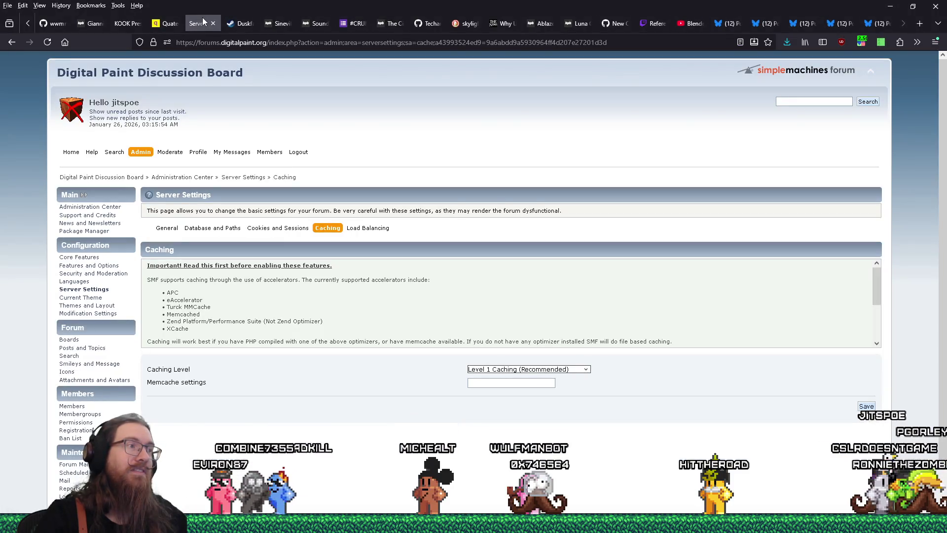
pyautogui.click(213, 23)
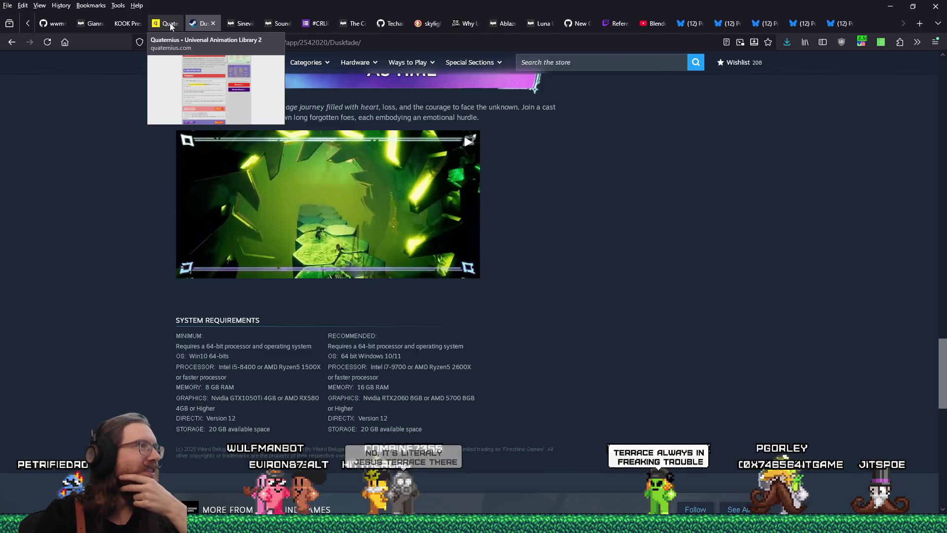
pyautogui.scroll(1, 170, 23)
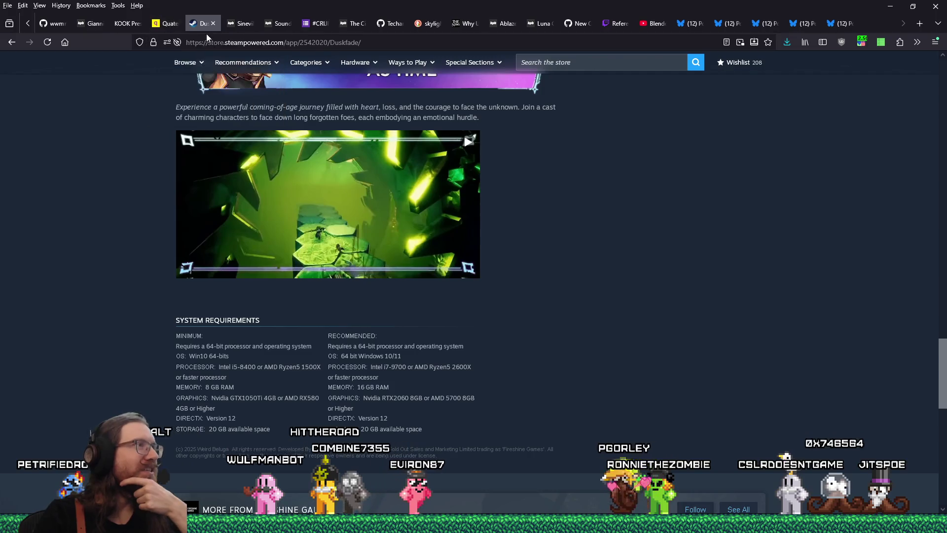
pyautogui.moveTo(946, 382); pyautogui.dragTo(929, 103)
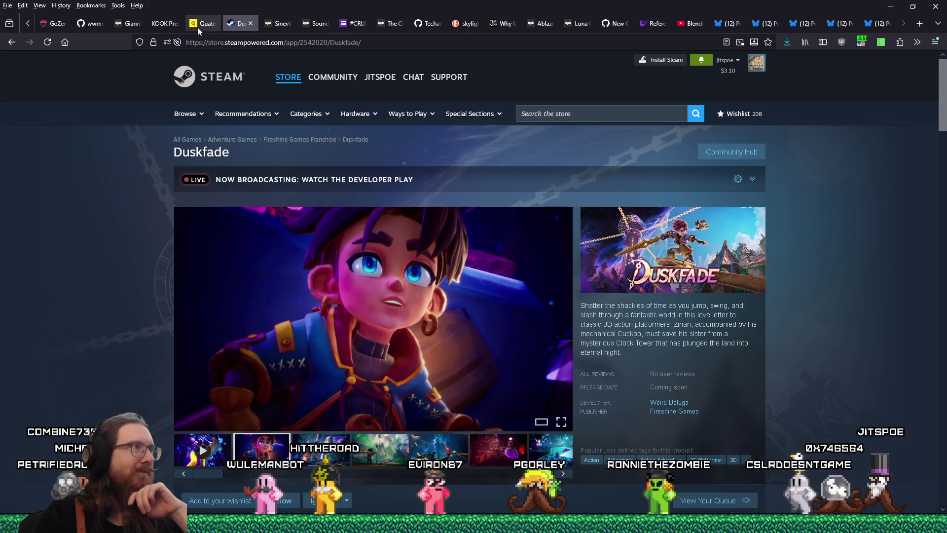
pyautogui.click(250, 23)
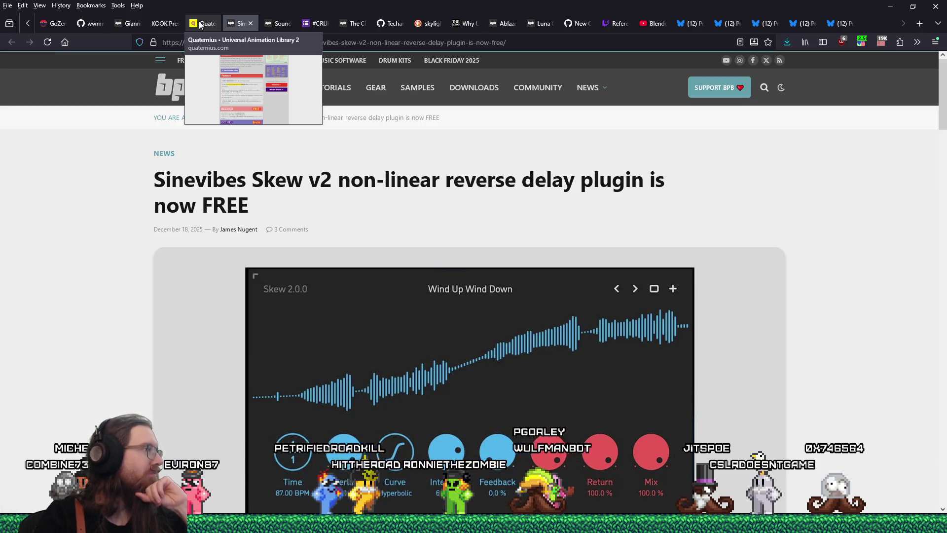
# Switch from the Bedroom Producers Blog article to the 'london3.tscn - KOOK - Godot Engine' window
pyautogui.scroll(1, 200, 24)
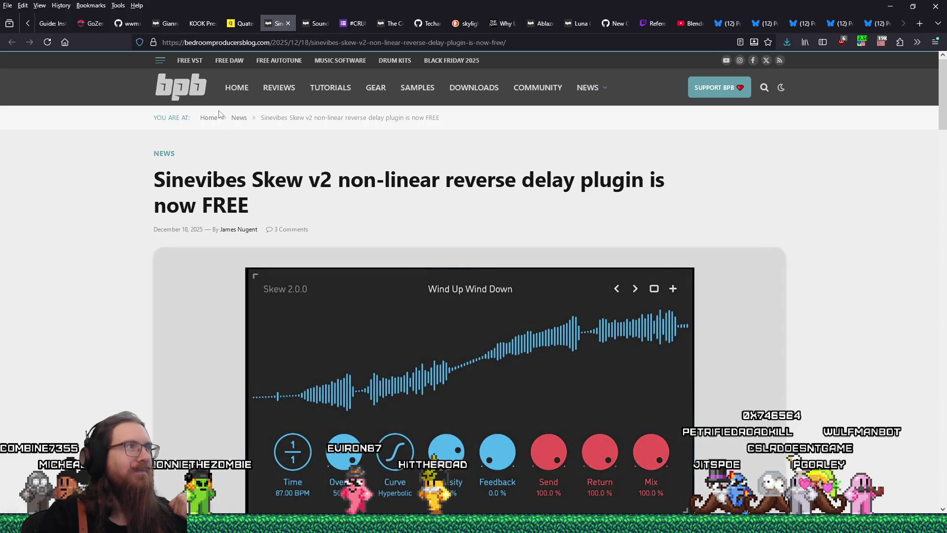
pyautogui.moveTo(242, 28)
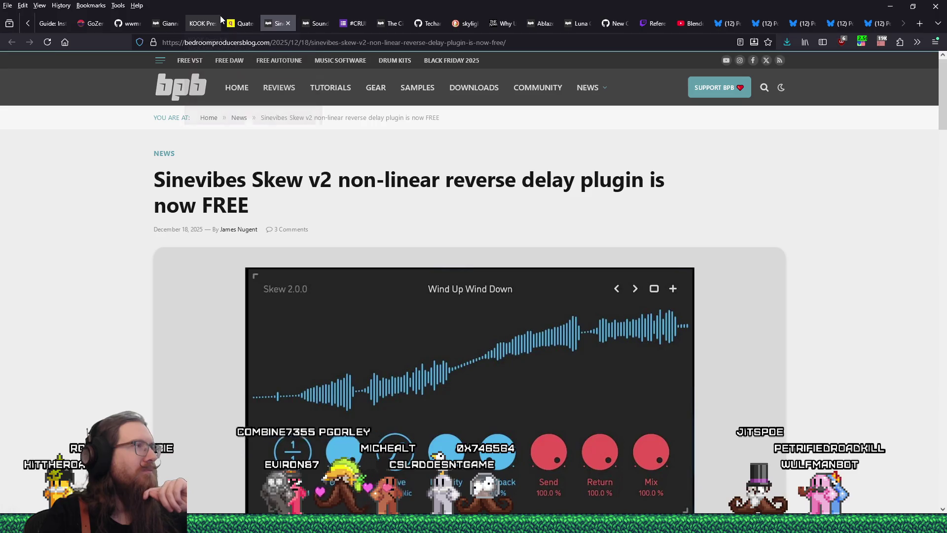
pyautogui.moveTo(221, 19)
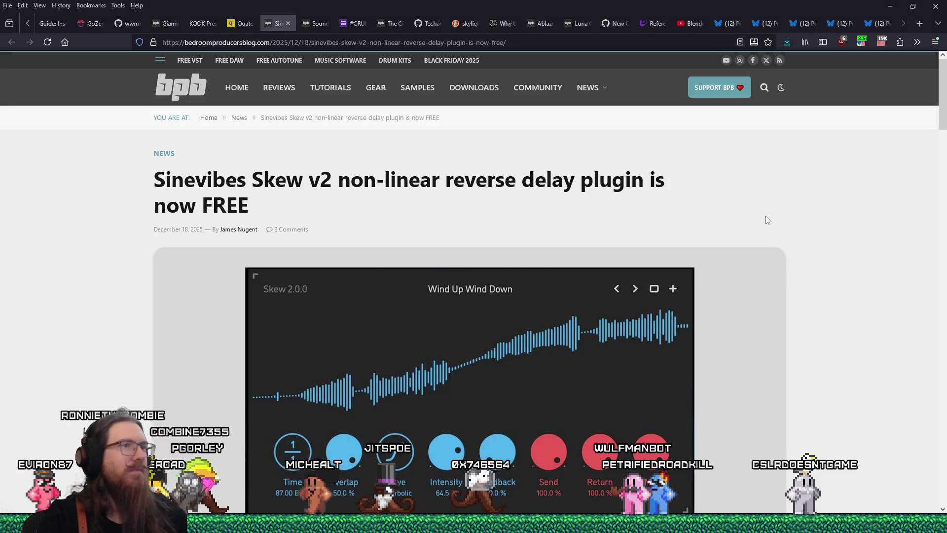
pyautogui.hotkey('alt', 'Tab')
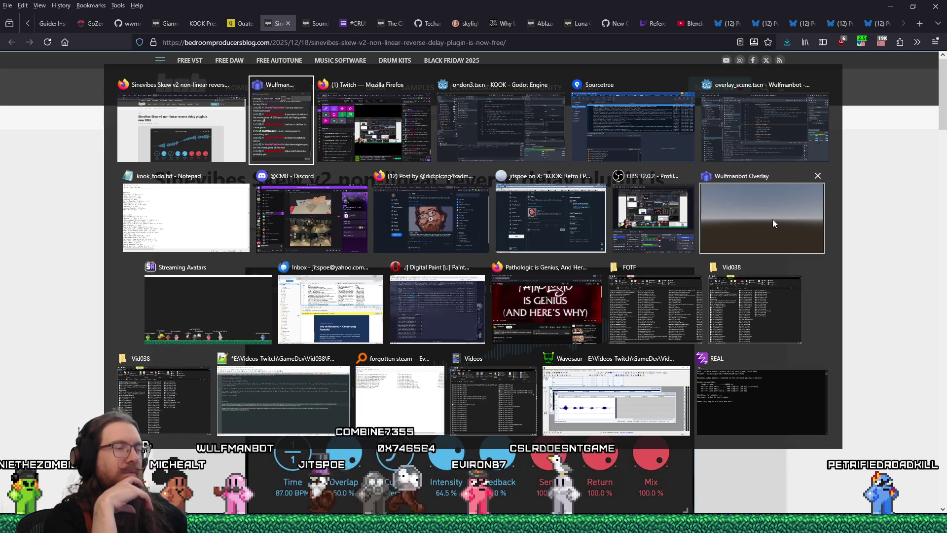
pyautogui.hotkey('alt', 'Tab')
pyautogui.hotkey('alt', 'Tab')
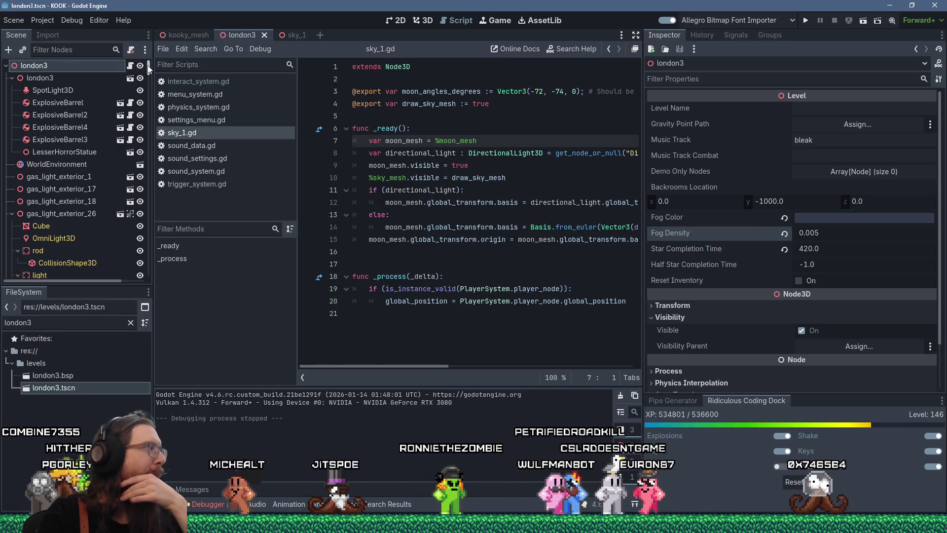
# Scroll the london3 Scene tree down to the Sky2 node and select it
pyautogui.moveTo(148, 69)
pyautogui.mouseDown()
pyautogui.moveTo(147, 127)
pyautogui.moveTo(139, 89)
pyautogui.mouseUp()
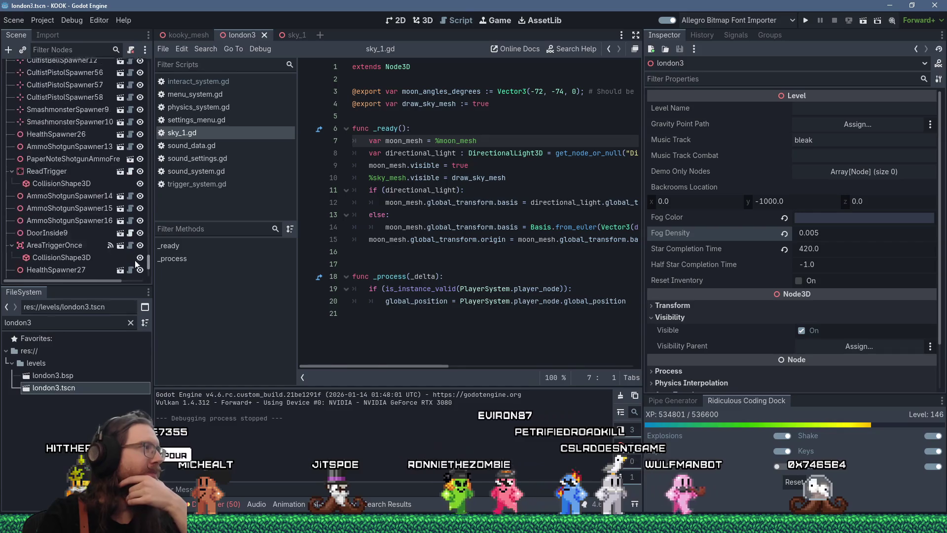
pyautogui.scroll(5, 85, 193)
pyautogui.scroll(4, 79, 172)
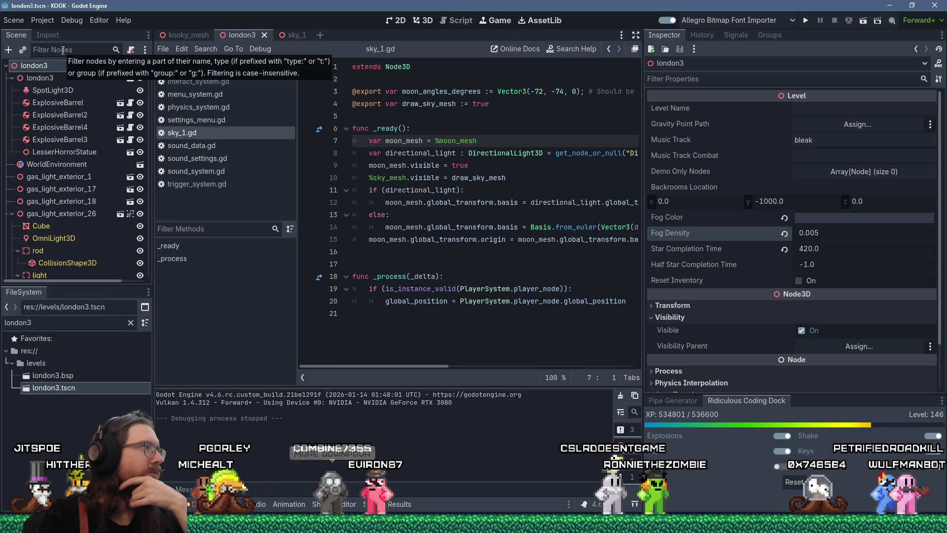
pyautogui.moveTo(148, 73)
pyautogui.mouseDown()
pyautogui.moveTo(154, 288)
pyautogui.moveTo(152, 267)
pyautogui.moveTo(149, 277)
pyautogui.moveTo(100, 251)
pyautogui.mouseUp()
pyautogui.scroll(3, 99, 249)
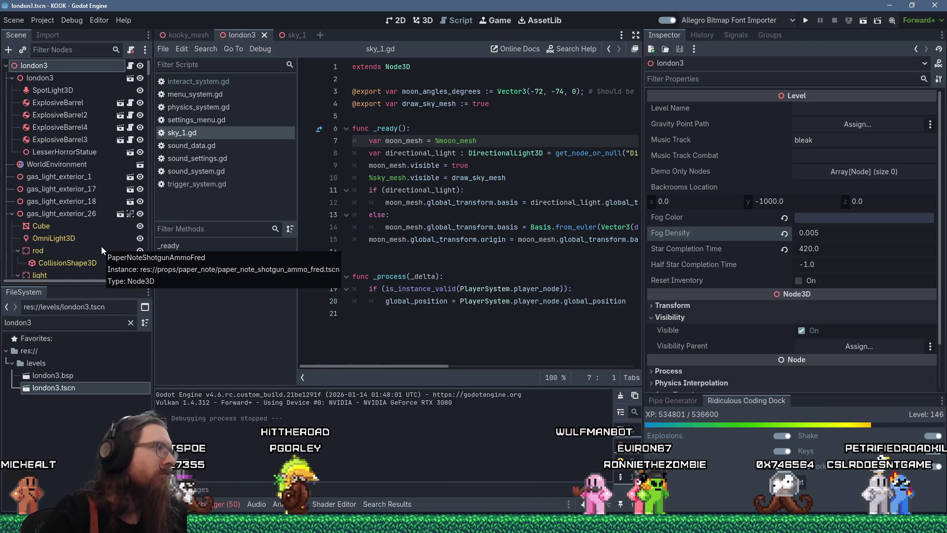
pyautogui.moveTo(148, 77)
pyautogui.mouseDown()
pyautogui.moveTo(144, 272)
pyautogui.moveTo(128, 221)
pyautogui.moveTo(117, 111)
pyautogui.mouseUp()
pyautogui.click(34, 126)
# Rename Sky2 to Sky and move it under the london3 root beside WorldEnvironment
pyautogui.click(42, 126)
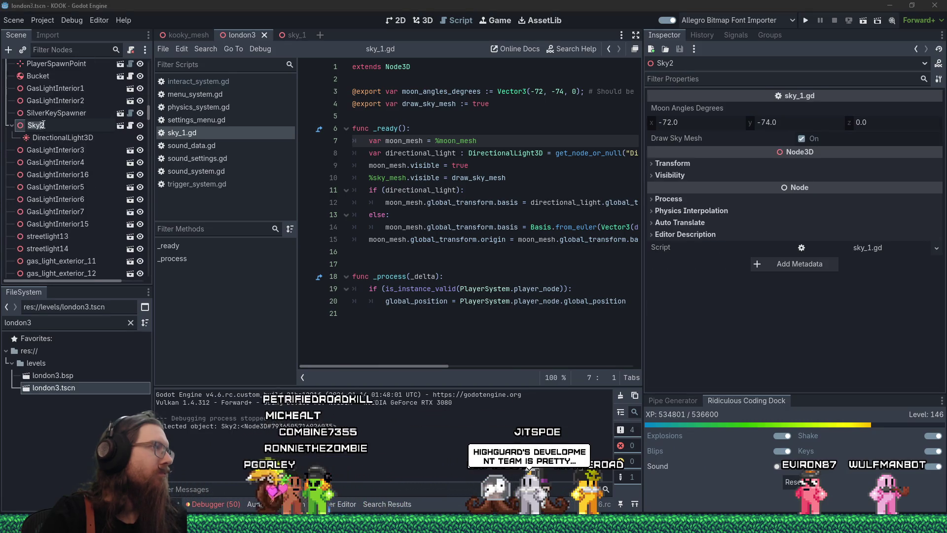
pyautogui.press('Delete')
pyautogui.press('Return')
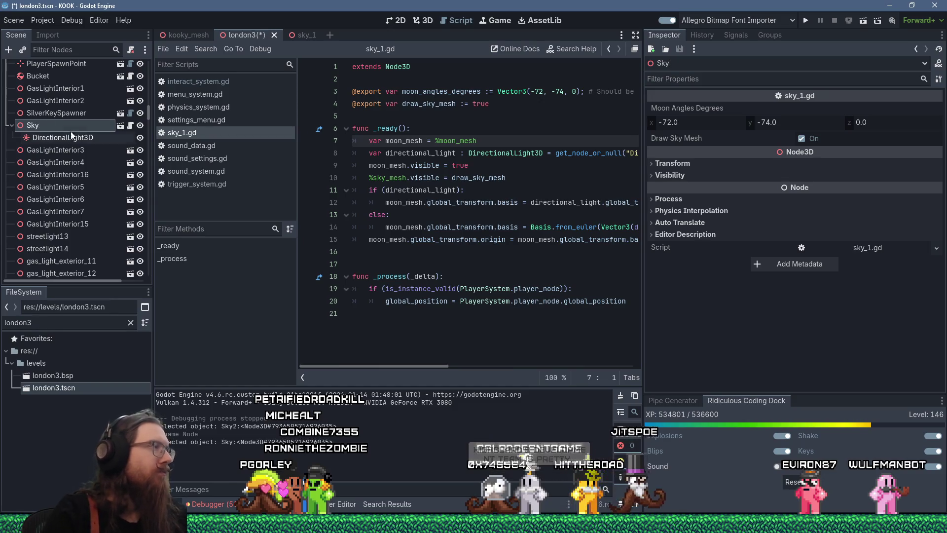
pyautogui.moveTo(68, 123)
pyautogui.mouseDown()
pyautogui.moveTo(63, 105)
pyautogui.moveTo(20, 170)
pyautogui.mouseUp()
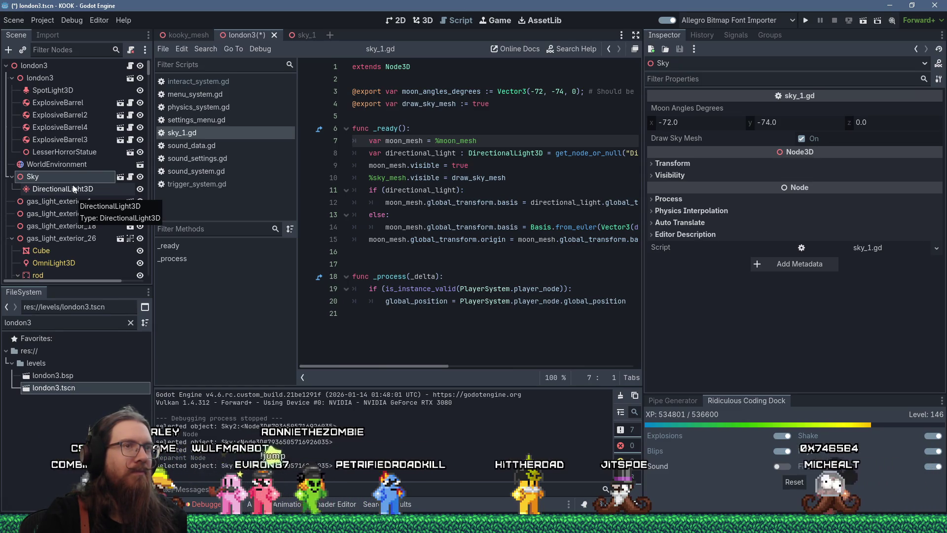
pyautogui.click(73, 187)
pyautogui.click(70, 178)
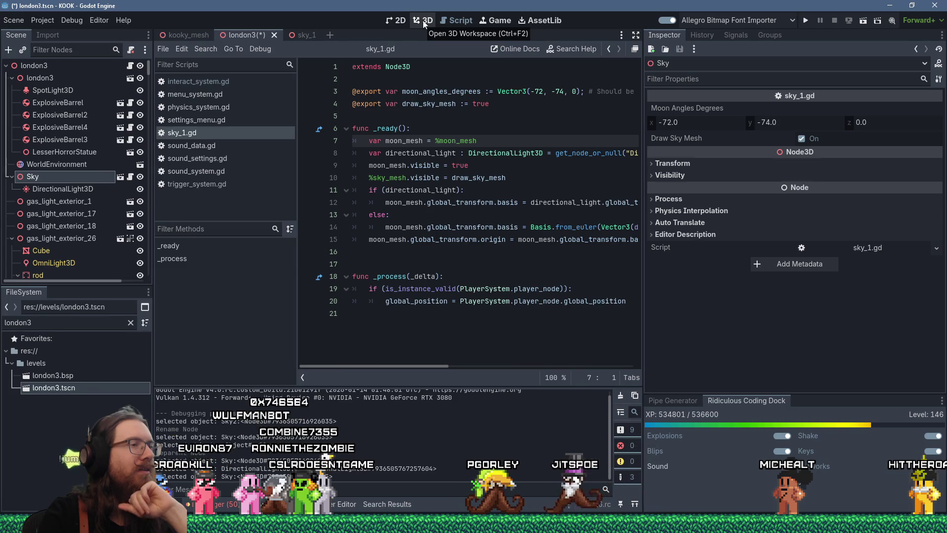
pyautogui.click(466, 277)
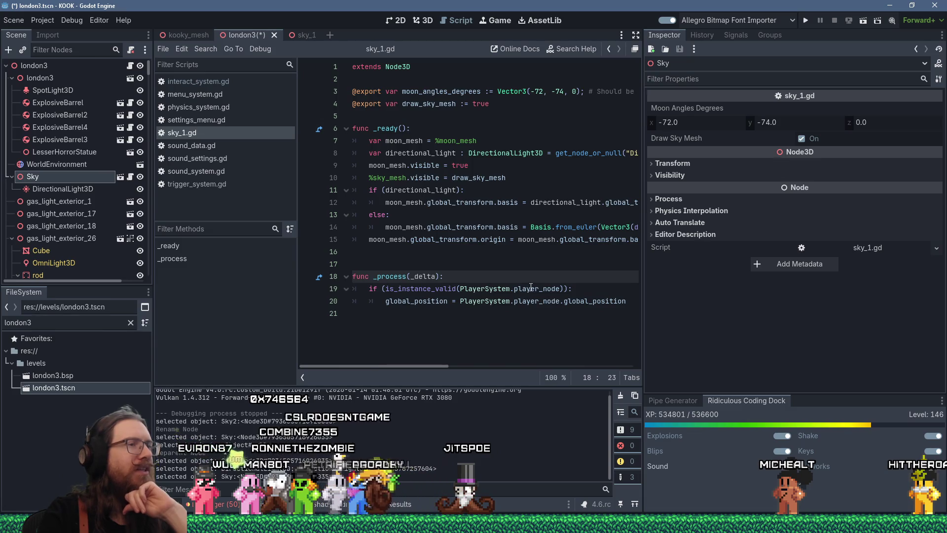
pyautogui.moveTo(531, 287)
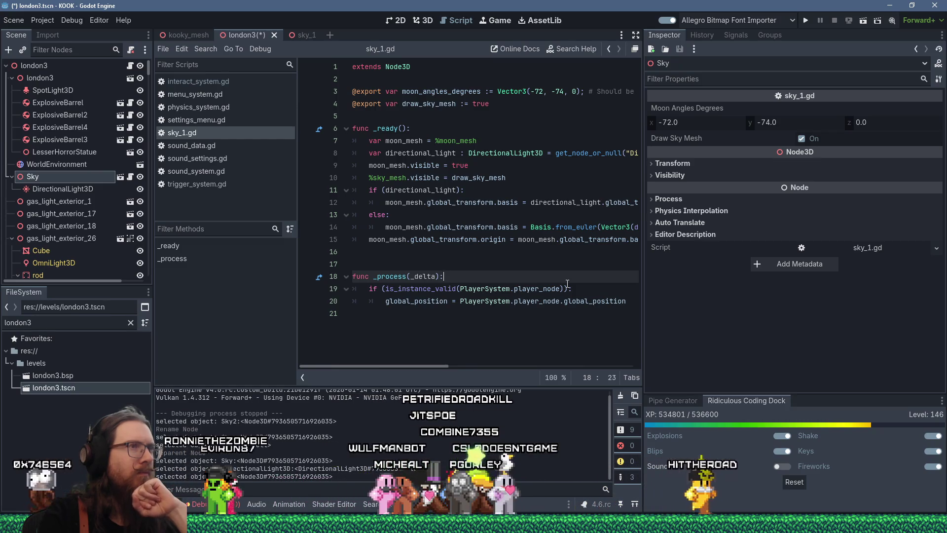
pyautogui.click(576, 48)
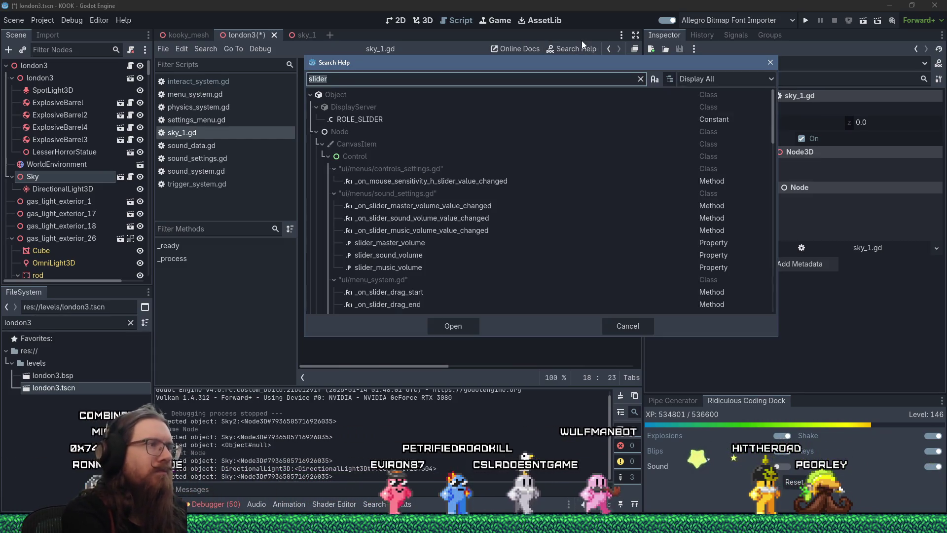
# Search the help for 'node3' and open the Node3D class reference
pyautogui.write('node3')
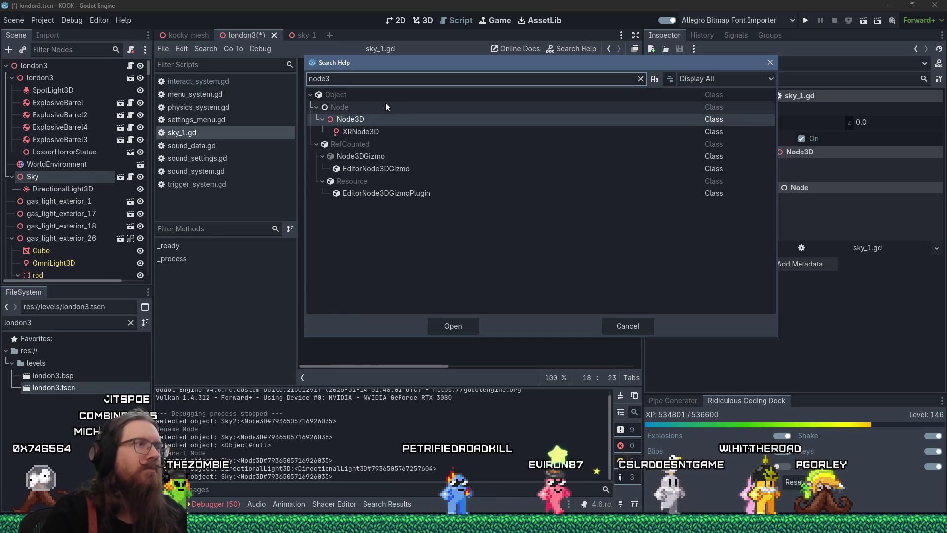
pyautogui.doubleClick(342, 120)
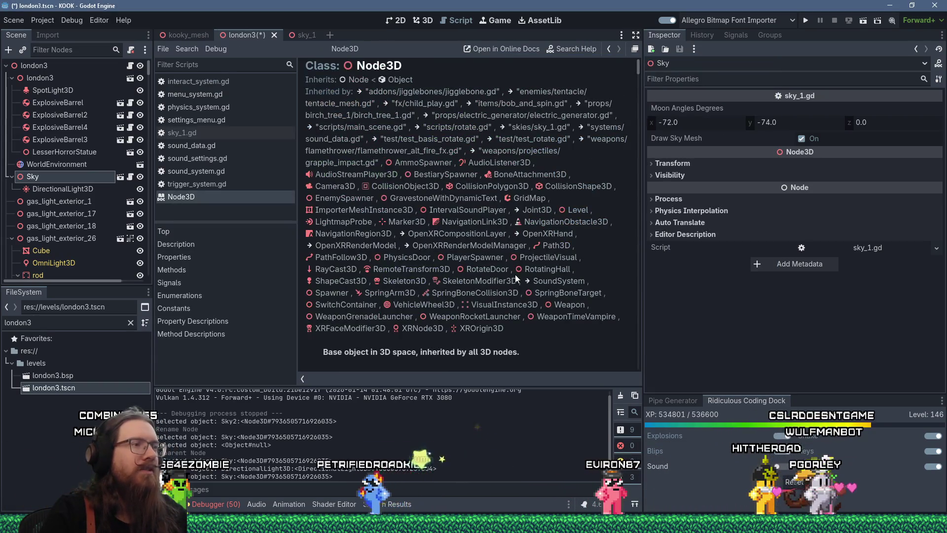
pyautogui.scroll(-10, 515, 275)
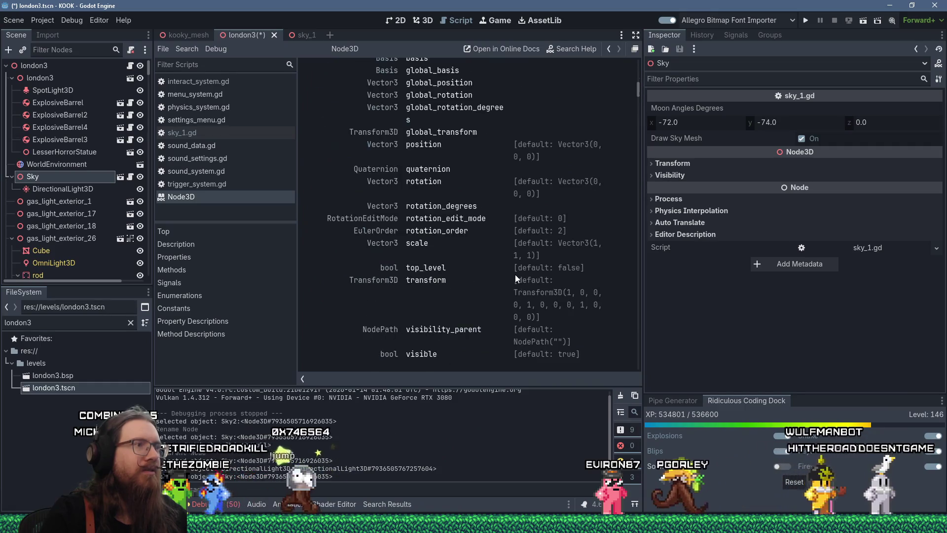
pyautogui.scroll(3, 515, 275)
pyautogui.scroll(-6, 515, 274)
pyautogui.scroll(2, 515, 274)
pyautogui.scroll(-4, 515, 275)
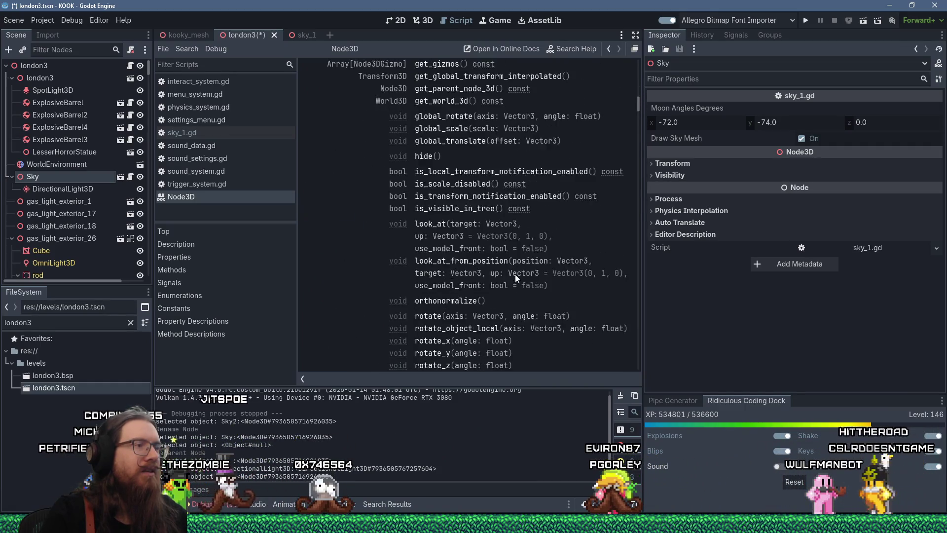
pyautogui.scroll(-5, 515, 274)
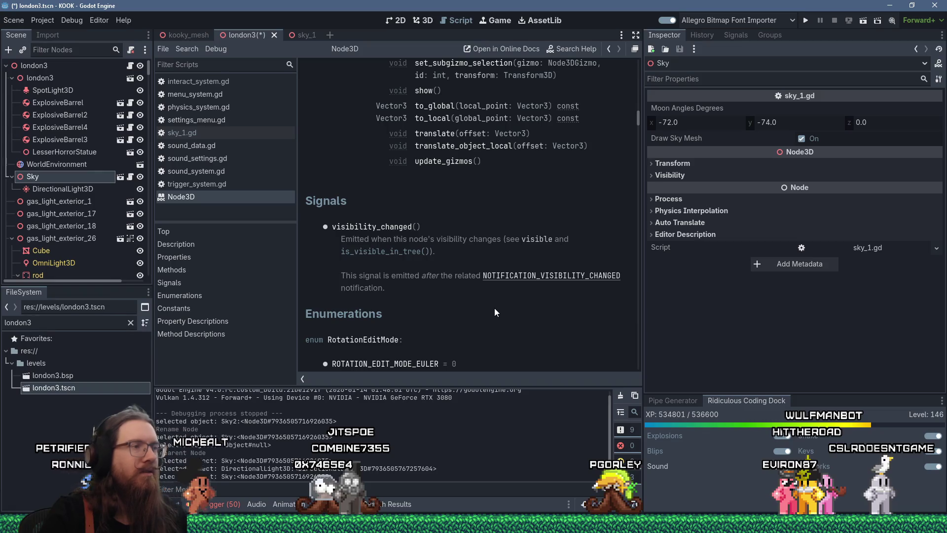
# Scroll through the Node3D class reference page
pyautogui.scroll(-2, 496, 311)
pyautogui.scroll(-5, 495, 306)
pyautogui.scroll(-5, 494, 302)
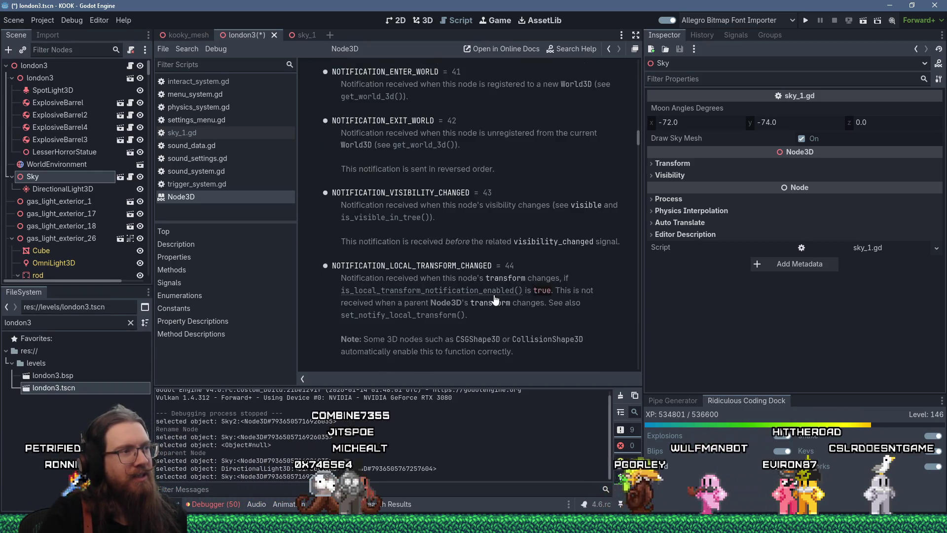
pyautogui.scroll(-5, 495, 295)
pyautogui.scroll(-5, 495, 293)
pyautogui.scroll(10, 496, 293)
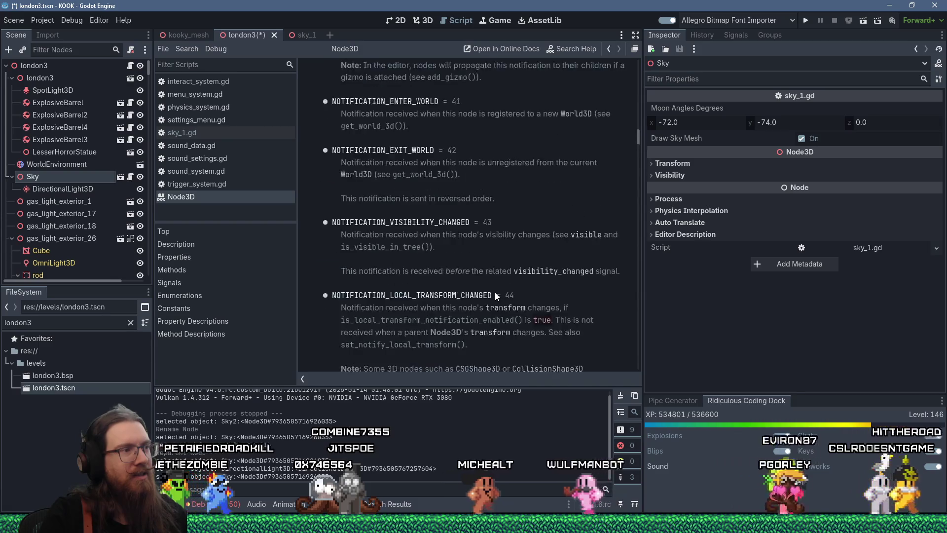
pyautogui.scroll(15, 495, 293)
pyautogui.scroll(10, 496, 290)
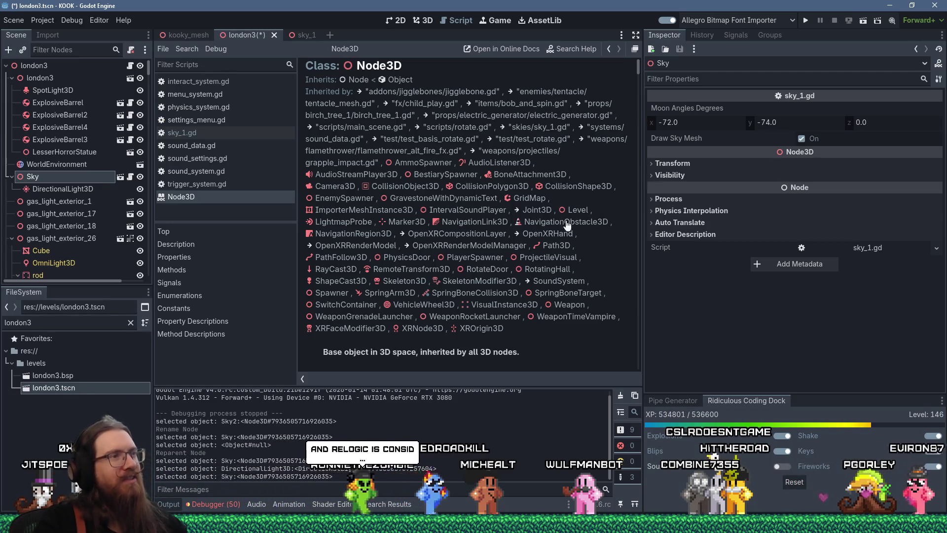
pyautogui.scroll(-10, 561, 235)
pyautogui.scroll(-15, 562, 234)
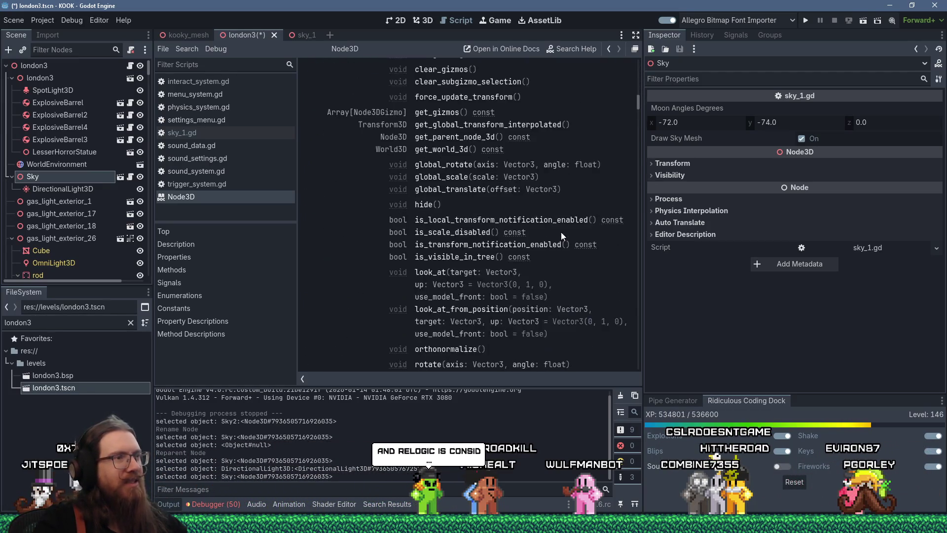
pyautogui.moveTo(638, 111)
pyautogui.mouseDown()
pyautogui.moveTo(647, 264)
pyautogui.moveTo(635, 38)
pyautogui.mouseUp()
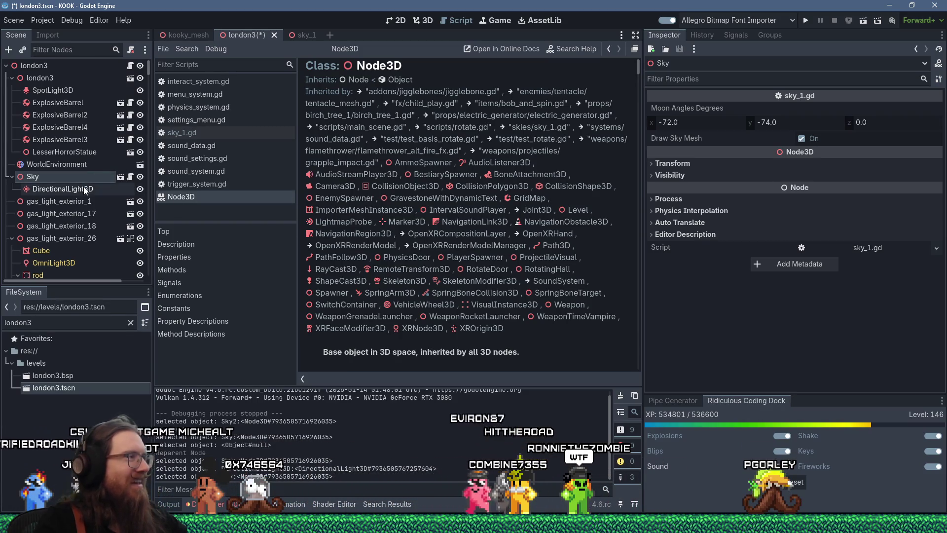
pyautogui.scroll(-3, 522, 257)
pyautogui.scroll(3, 521, 257)
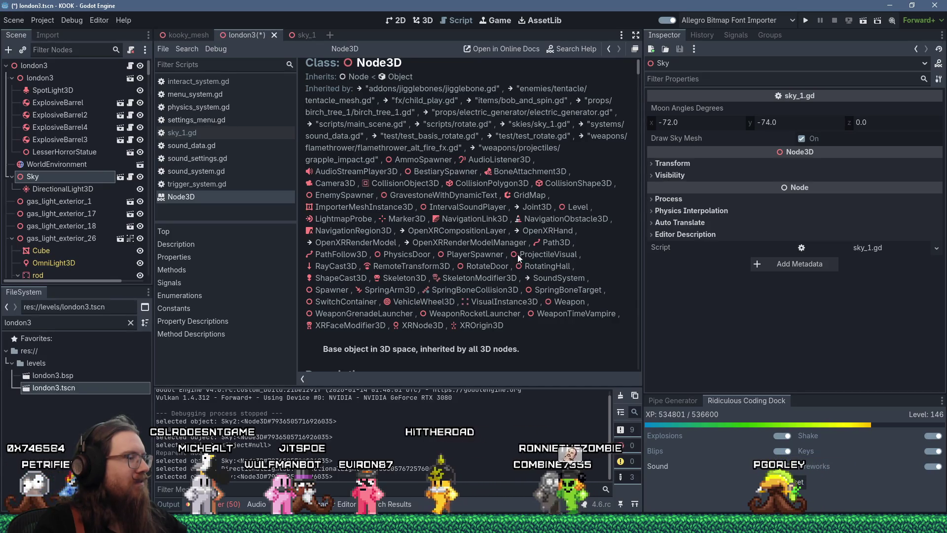
# Open the instanced sky_1 scene from Sky and inspect the sky_mesh node's mesh properties
pyautogui.click(82, 190)
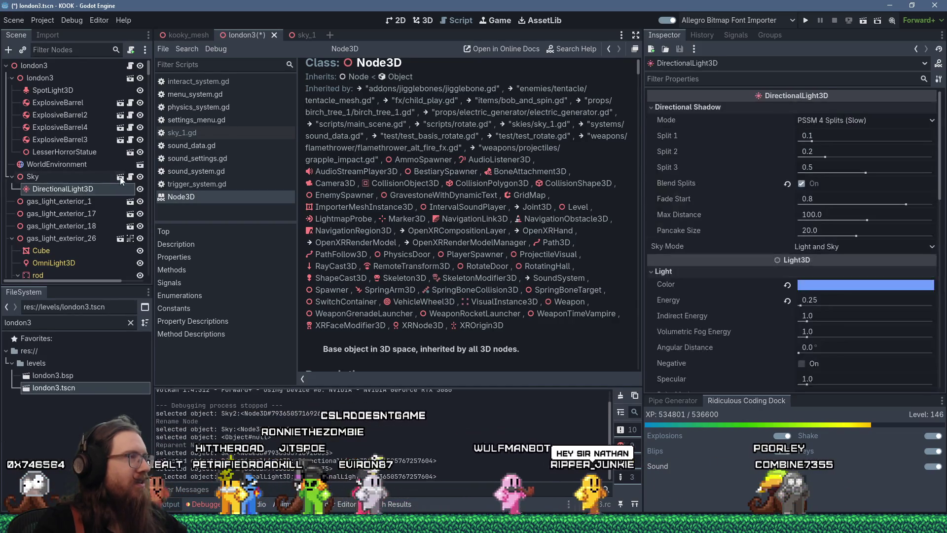
pyautogui.click(120, 177)
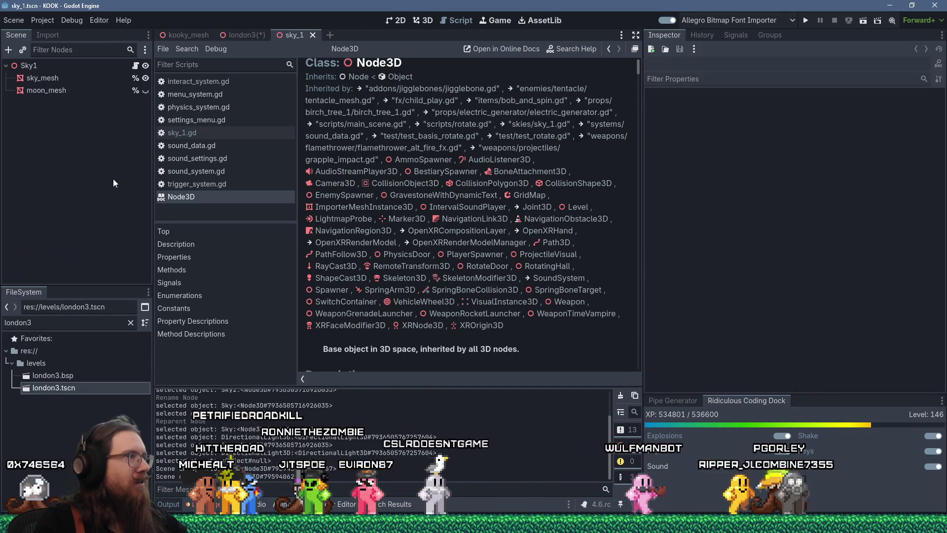
pyautogui.click(39, 80)
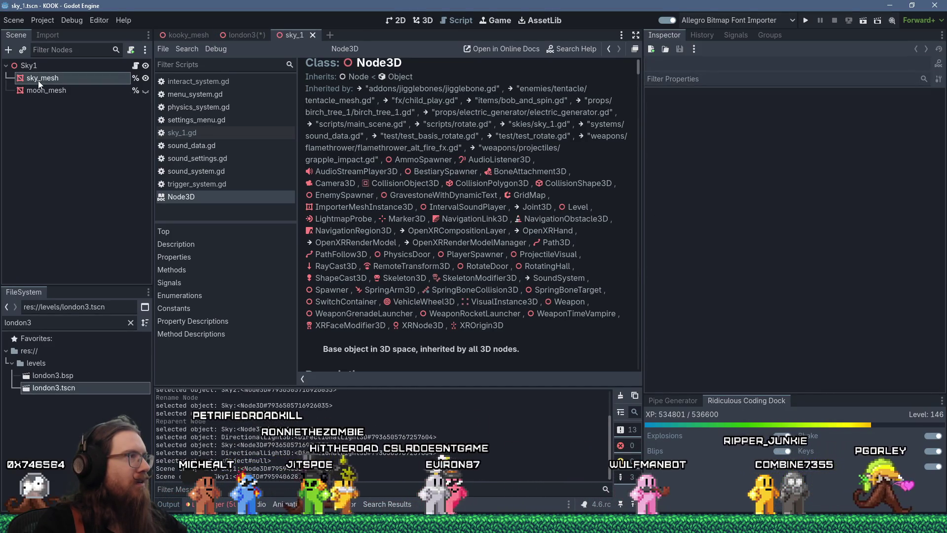
pyautogui.scroll(-10, 754, 232)
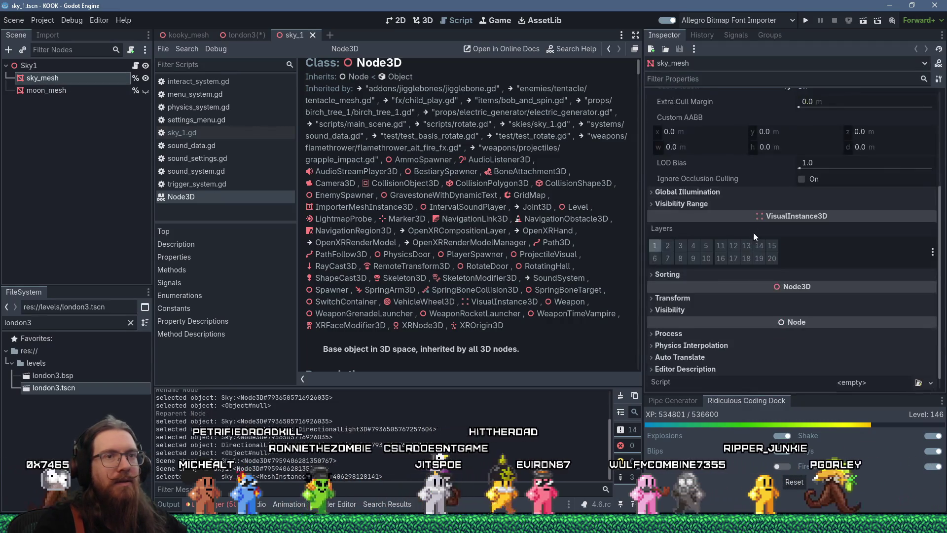
pyautogui.scroll(10, 753, 232)
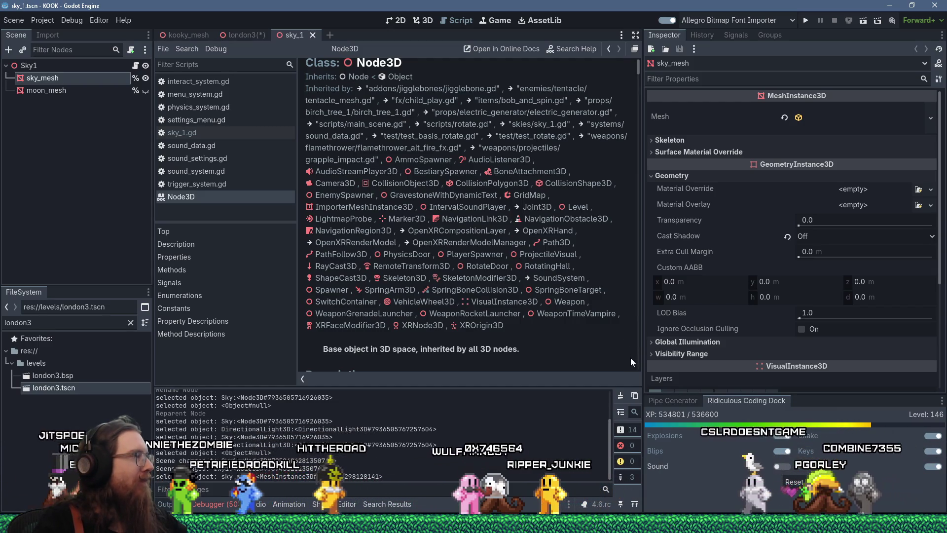
# Cycle through the open windows with Alt+Tab
pyautogui.hotkey('alt', 'Tab')
pyautogui.hotkey('alt', 'shift', 'Tab')
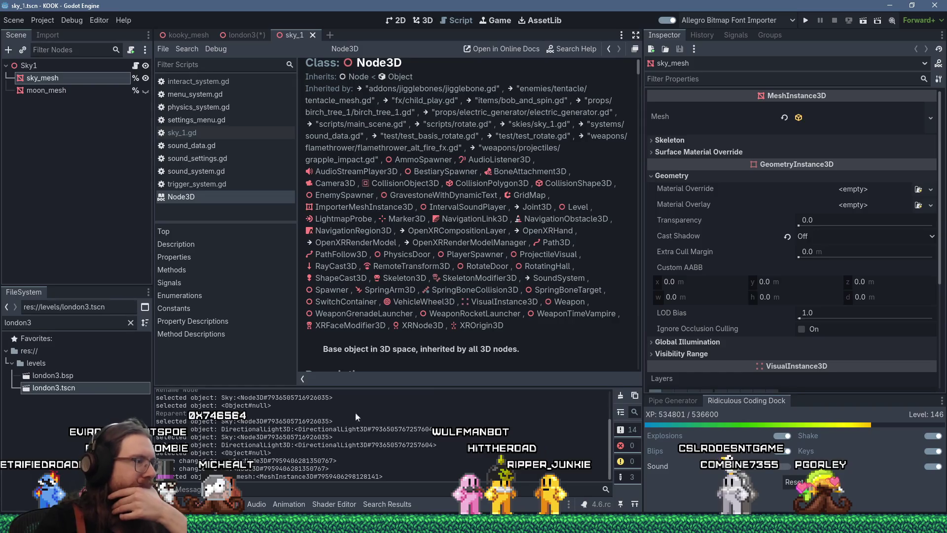
pyautogui.hotkey('alt', 'Tab')
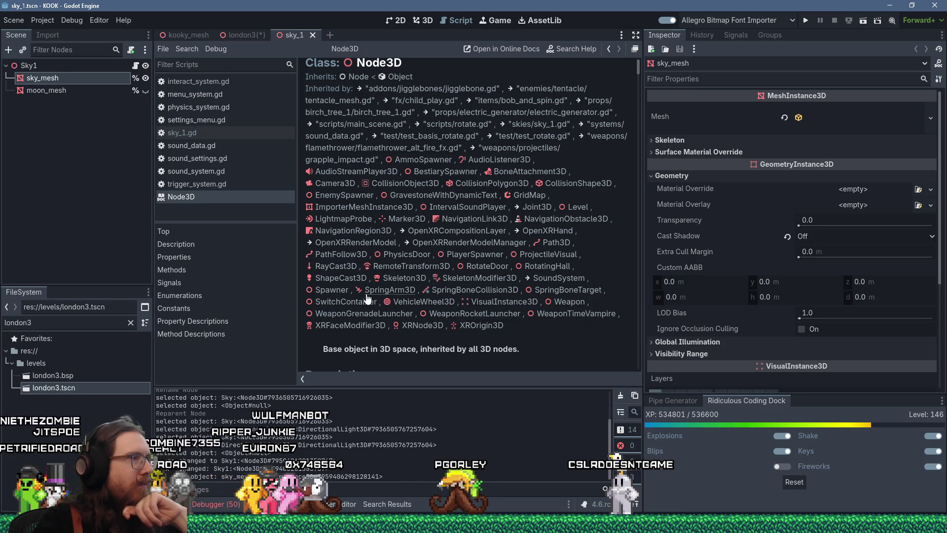
# Close the Node3D class reference tab to return to the sky_1.gd script
pyautogui.middleClick(206, 198)
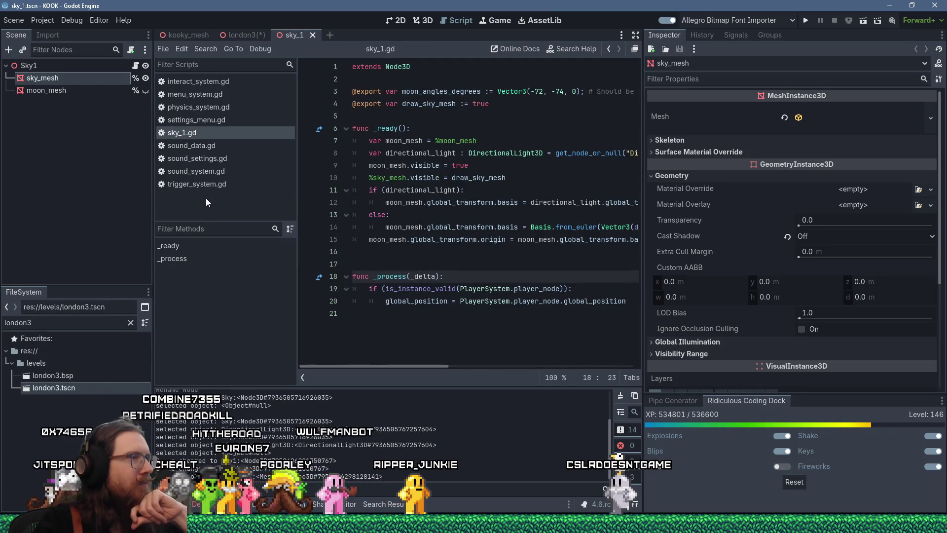
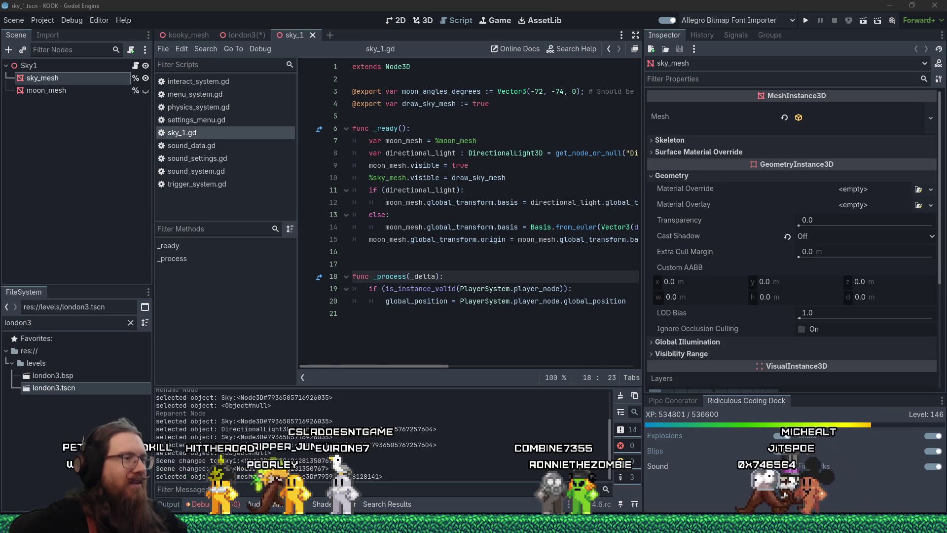
# Check the end of the sky script, inspect moon_mesh, then reselect sky_mesh to rename it
pyautogui.click(388, 325)
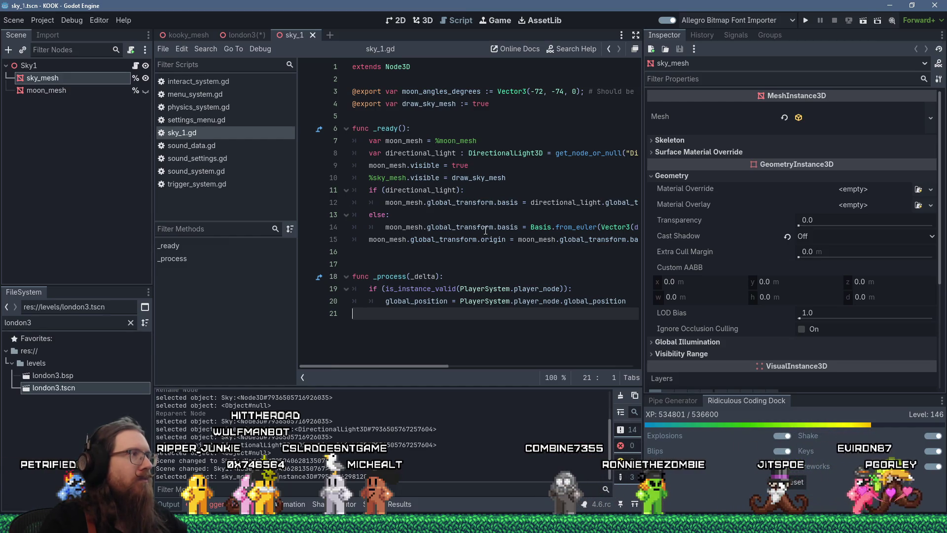
pyautogui.click(50, 90)
pyautogui.click(52, 78)
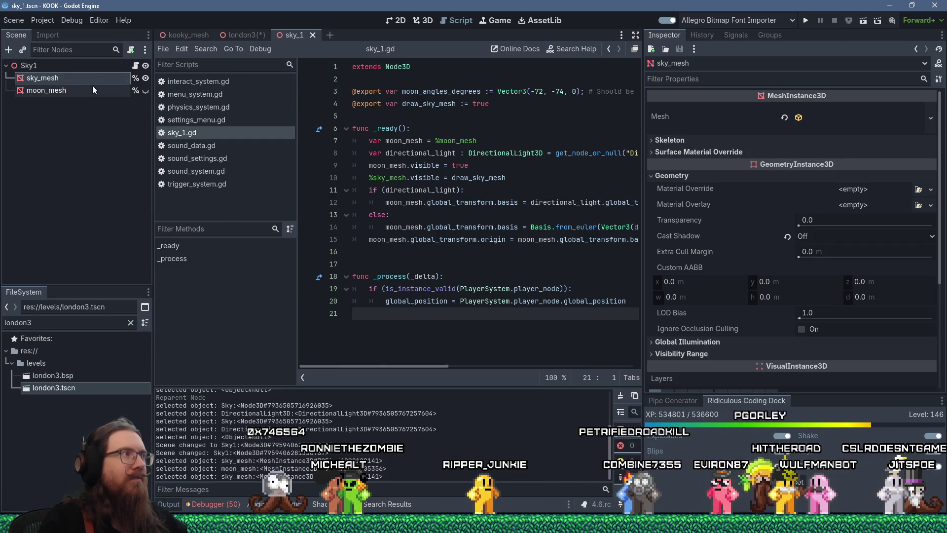
pyautogui.doubleClick(78, 78)
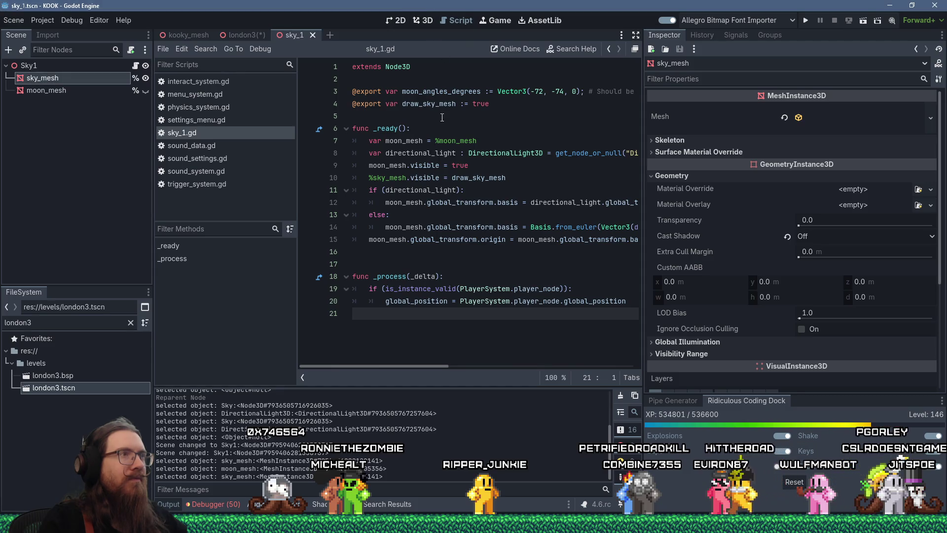
# Orbit the 3D view around sky_mesh's pink-and-grey clouds, then inspect the Sky1 root node
pyautogui.click(421, 24)
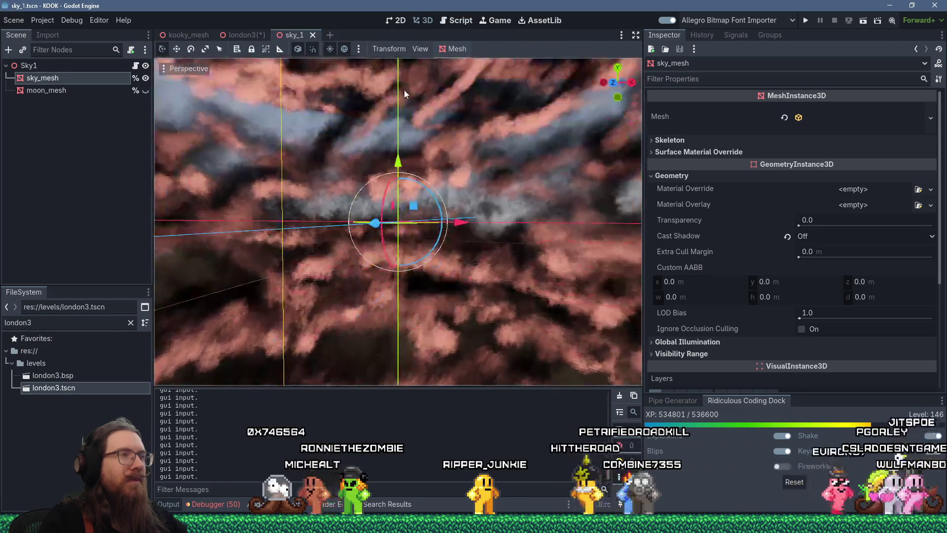
pyautogui.moveTo(403, 88)
pyautogui.mouseDown()
pyautogui.moveTo(413, 153)
pyautogui.moveTo(392, 195)
pyautogui.moveTo(379, 285)
pyautogui.moveTo(370, 242)
pyautogui.moveTo(386, 140)
pyautogui.moveTo(501, 67)
pyautogui.moveTo(525, 332)
pyautogui.moveTo(513, 303)
pyautogui.moveTo(471, 364)
pyautogui.moveTo(440, 60)
pyautogui.mouseUp()
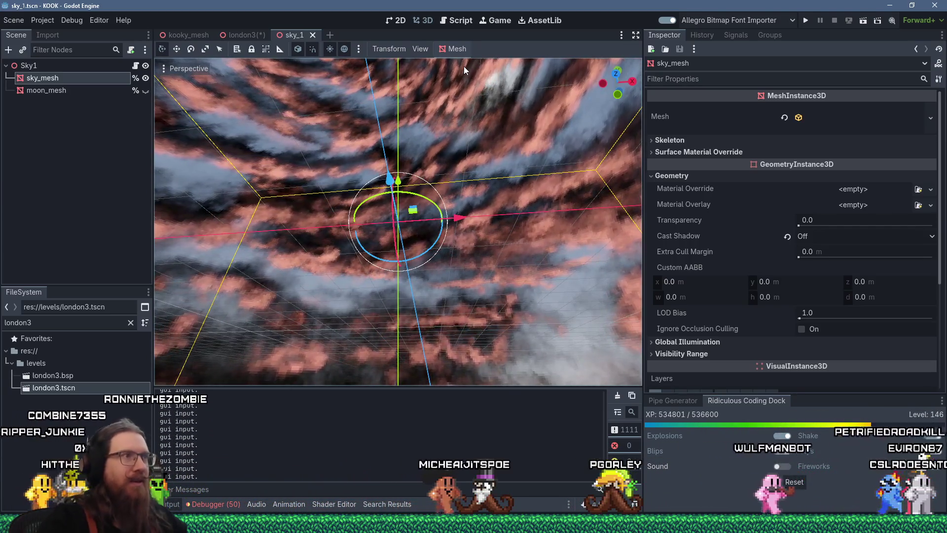
pyautogui.moveTo(445, 128)
pyautogui.mouseDown()
pyautogui.moveTo(445, 79)
pyautogui.moveTo(445, 128)
pyautogui.mouseUp()
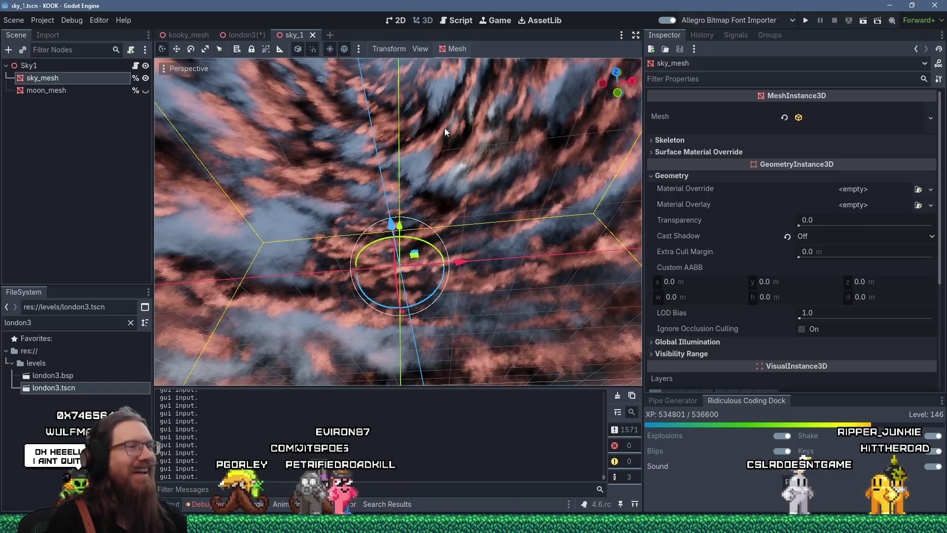
pyautogui.moveTo(524, 170)
pyautogui.mouseDown()
pyautogui.moveTo(407, 228)
pyautogui.moveTo(413, 298)
pyautogui.moveTo(484, 297)
pyautogui.moveTo(516, 242)
pyautogui.moveTo(505, 134)
pyautogui.moveTo(414, 126)
pyautogui.moveTo(463, 297)
pyautogui.moveTo(472, 271)
pyautogui.moveTo(503, 248)
pyautogui.moveTo(564, 269)
pyautogui.moveTo(486, 316)
pyautogui.moveTo(475, 217)
pyautogui.moveTo(514, 301)
pyautogui.moveTo(490, 246)
pyautogui.moveTo(426, 268)
pyautogui.moveTo(537, 262)
pyautogui.moveTo(446, 293)
pyautogui.moveTo(519, 288)
pyautogui.moveTo(432, 294)
pyautogui.moveTo(315, 197)
pyautogui.moveTo(224, 238)
pyautogui.moveTo(303, 306)
pyautogui.moveTo(529, 277)
pyautogui.moveTo(510, 250)
pyautogui.moveTo(502, 275)
pyautogui.moveTo(522, 270)
pyautogui.moveTo(493, 274)
pyautogui.moveTo(479, 300)
pyautogui.mouseUp()
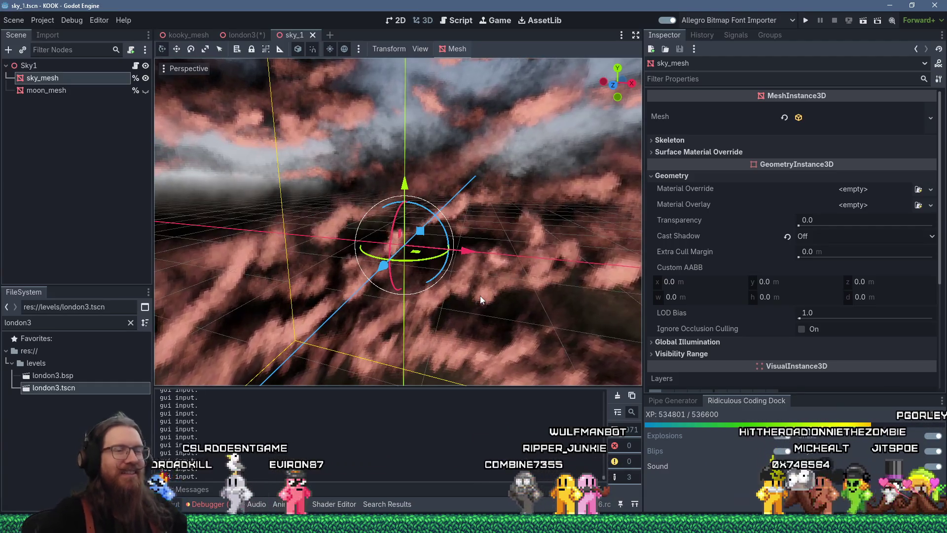
pyautogui.click(31, 66)
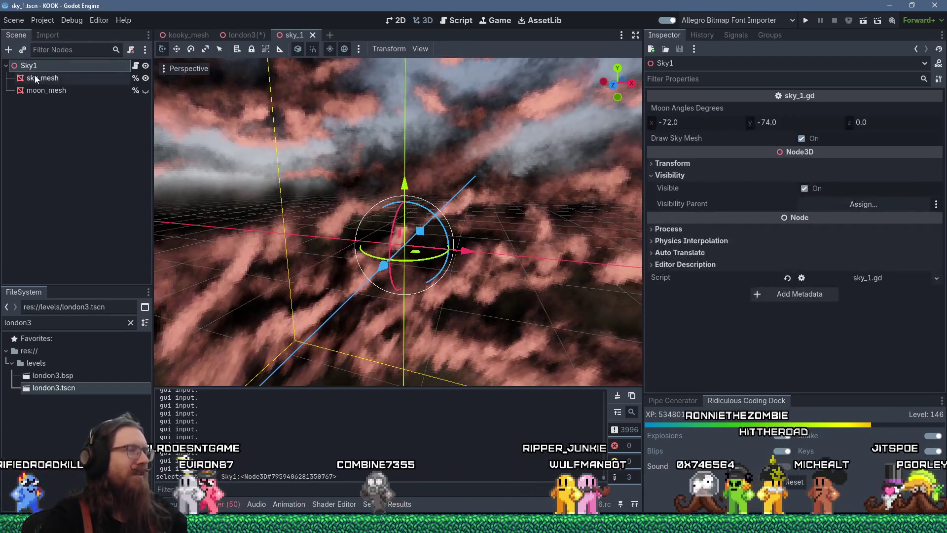
# Select sky_mesh and expand its box mesh and ShaderMaterial to reveal sky1.gdshader's parameters
pyautogui.click(36, 79)
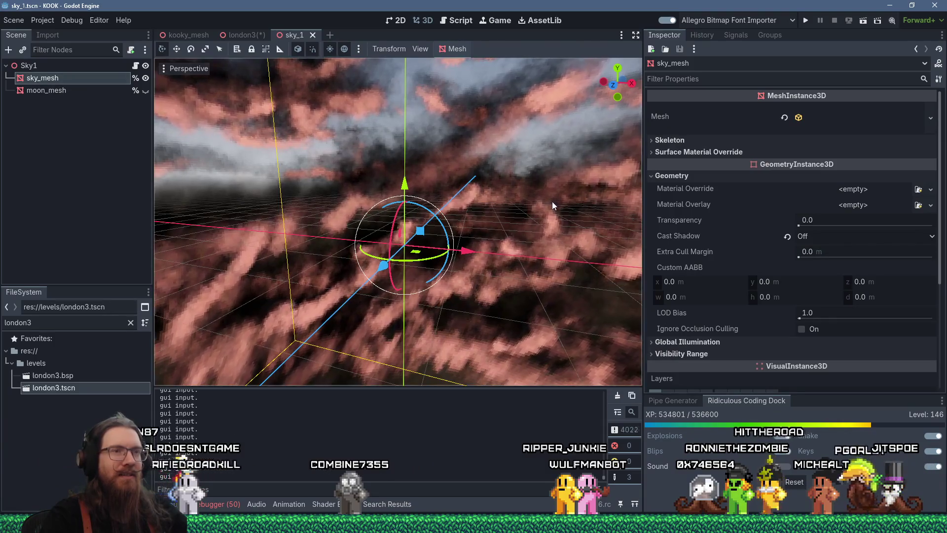
pyautogui.click(651, 153)
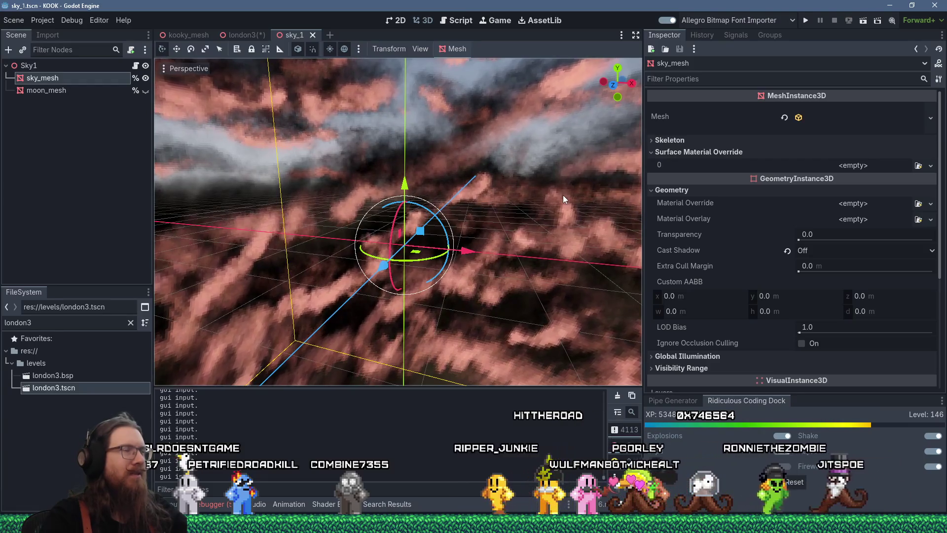
pyautogui.click(821, 122)
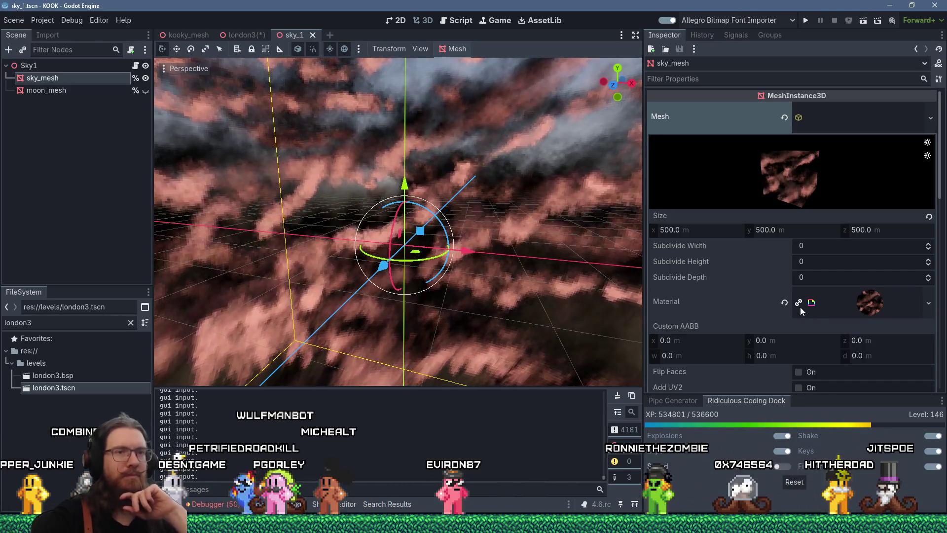
pyautogui.click(875, 306)
pyautogui.scroll(-3, 853, 305)
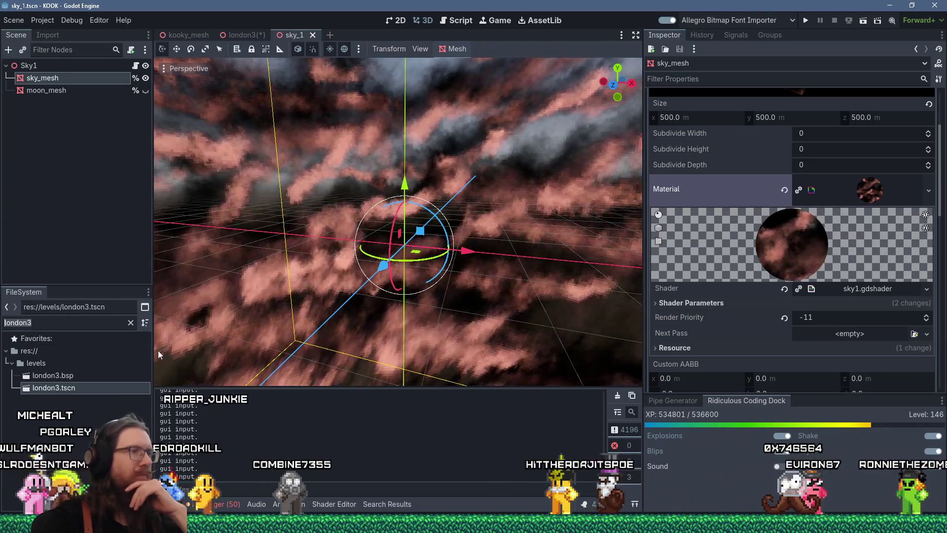
# Duplicate sky_1_material.tres in the skies folder as sky_1_grey_material.tres
pyautogui.write('sky_1')
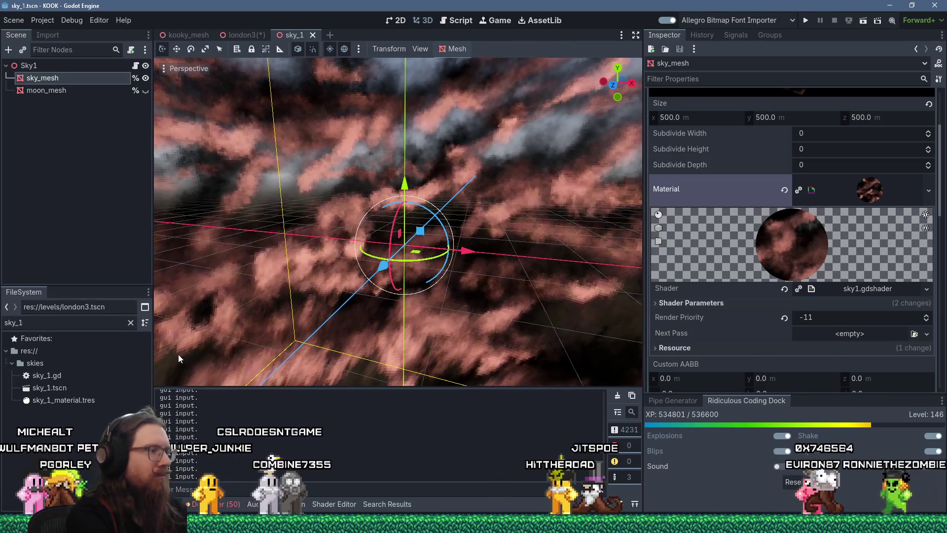
pyautogui.rightClick(66, 401)
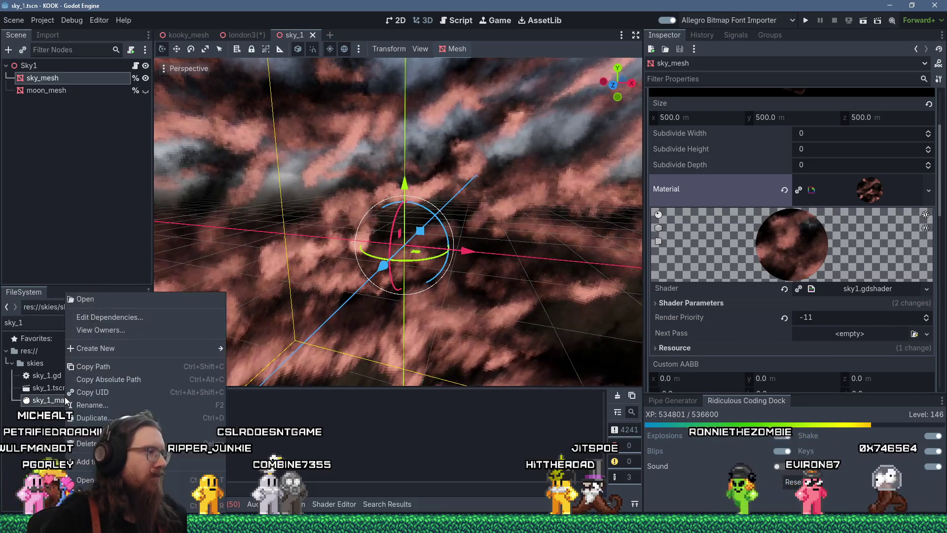
pyautogui.click(111, 419)
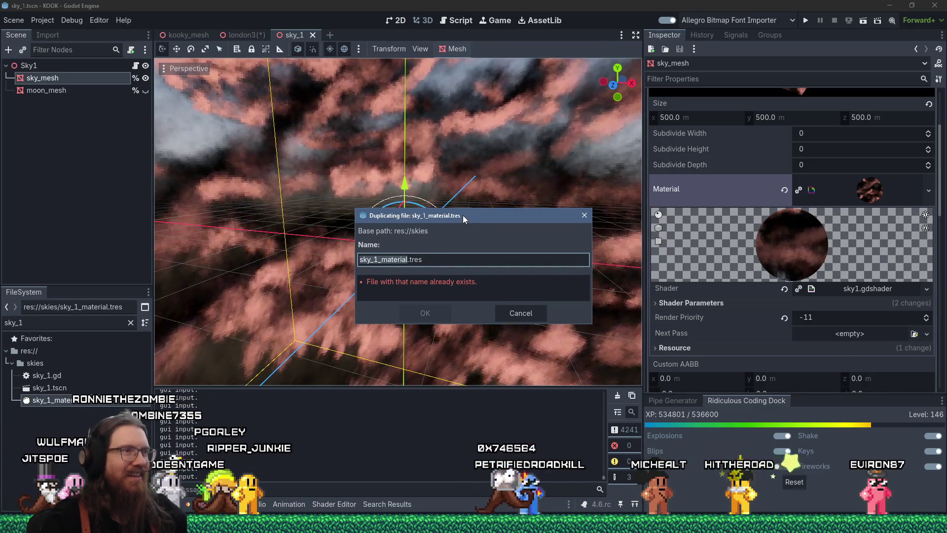
pyautogui.moveTo(462, 215); pyautogui.dragTo(473, 220)
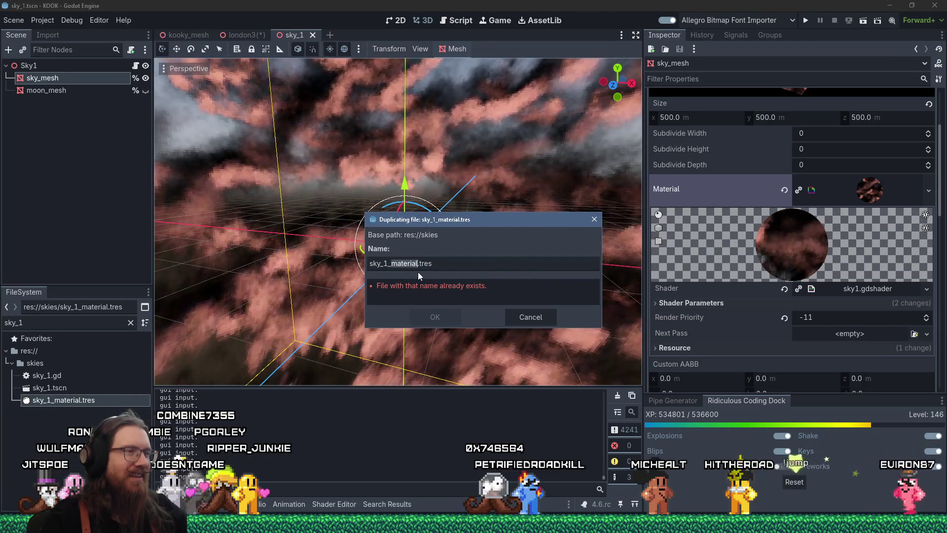
pyautogui.click(389, 264)
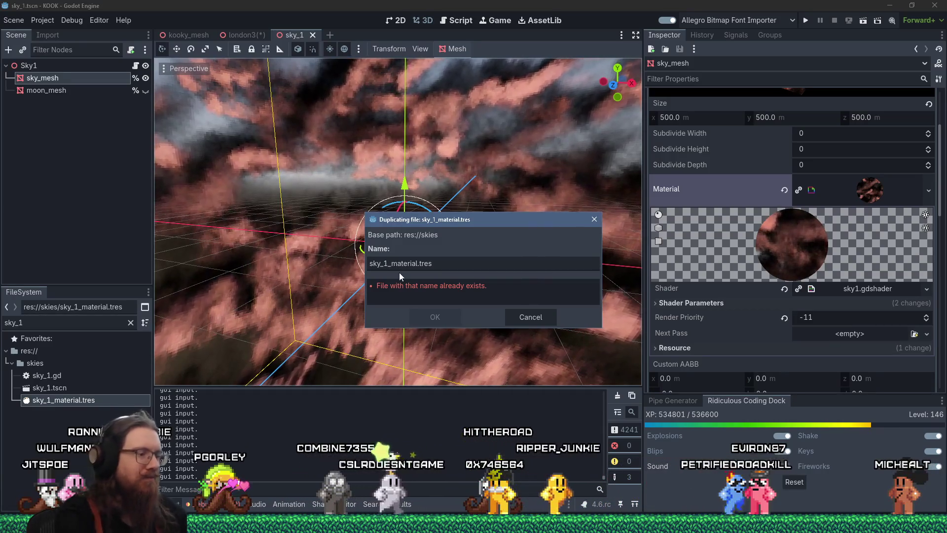
pyautogui.write('_grey')
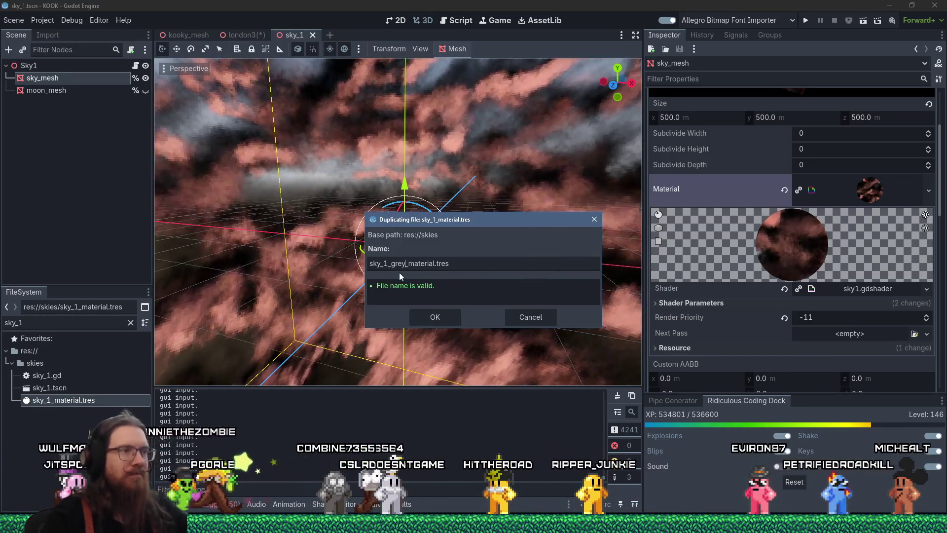
pyautogui.click(424, 313)
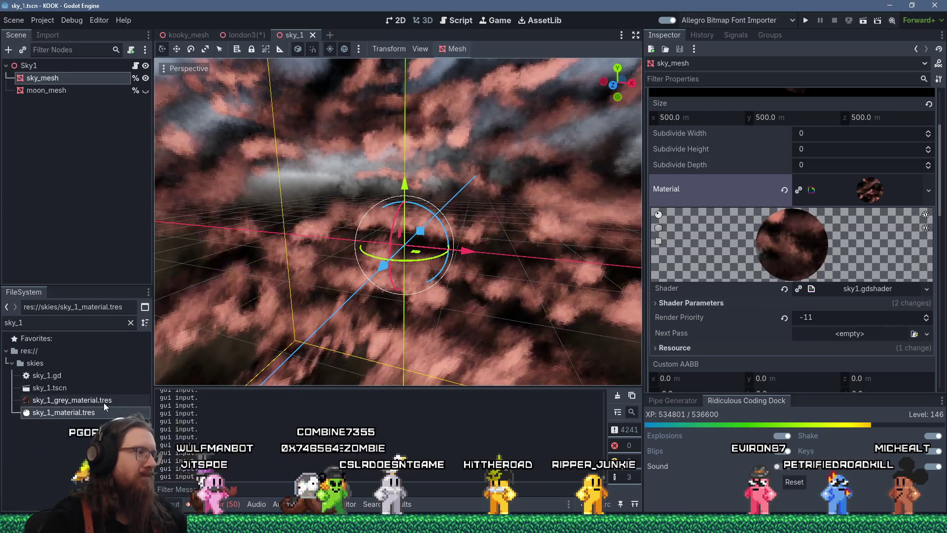
# Open sky_1_grey_material.tres, load sky1.gdshader into the Shader Editor, and expand Shader Parameters
pyautogui.click(104, 401)
pyautogui.doubleClick(95, 400)
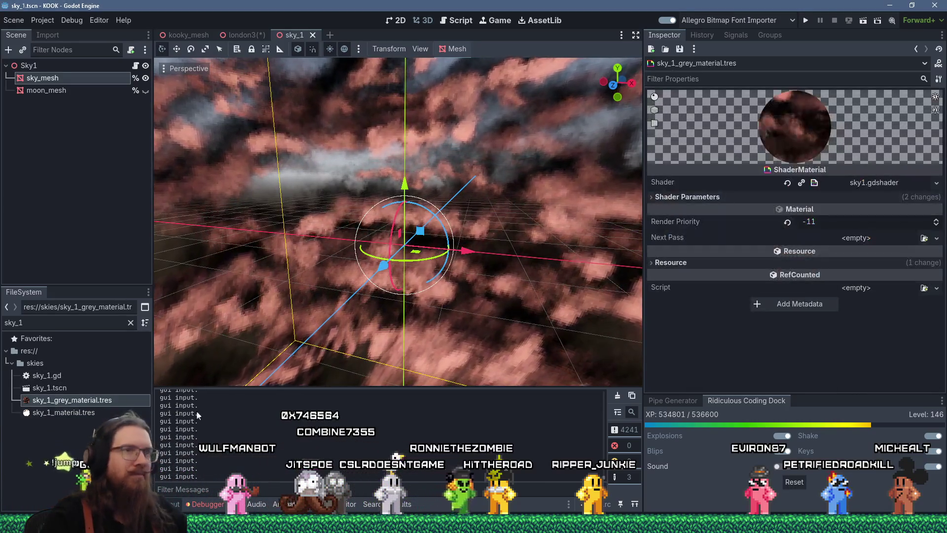
pyautogui.click(860, 182)
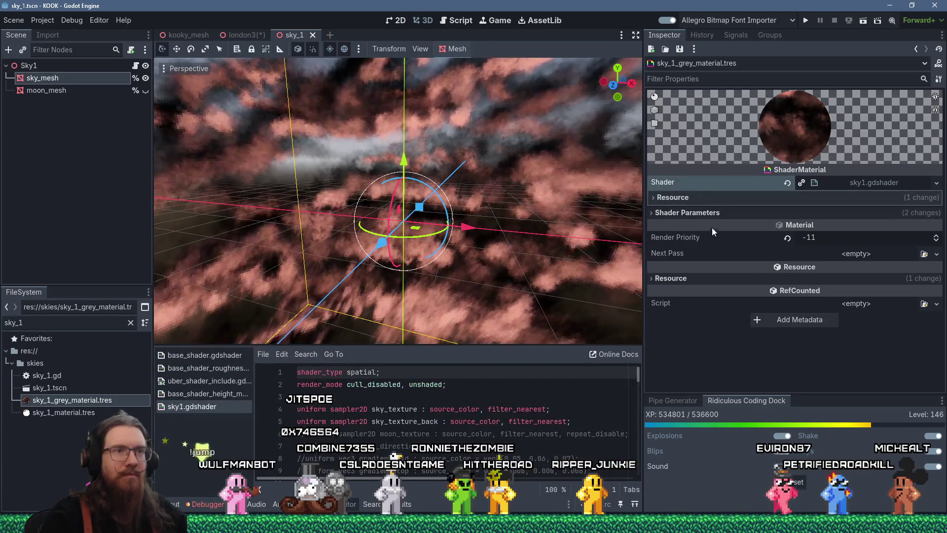
pyautogui.click(656, 212)
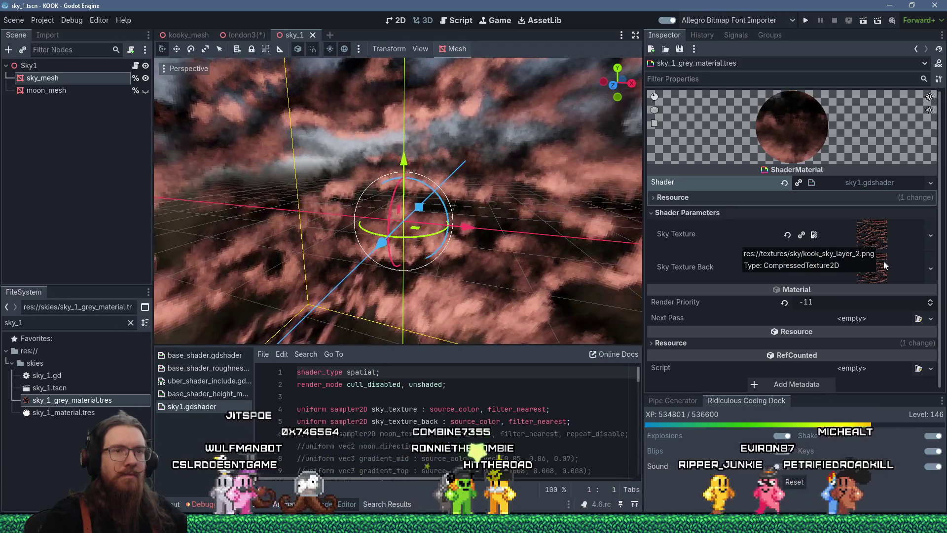
pyautogui.moveTo(886, 280)
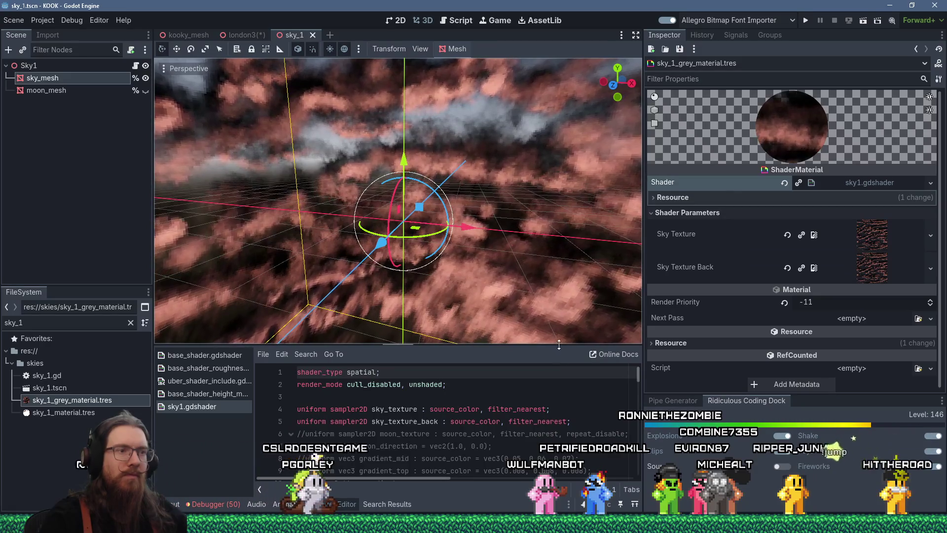
# Enlarge the shader code area by shrinking the 3D view, with the caret at line 5's end
pyautogui.moveTo(561, 347); pyautogui.dragTo(561, 283)
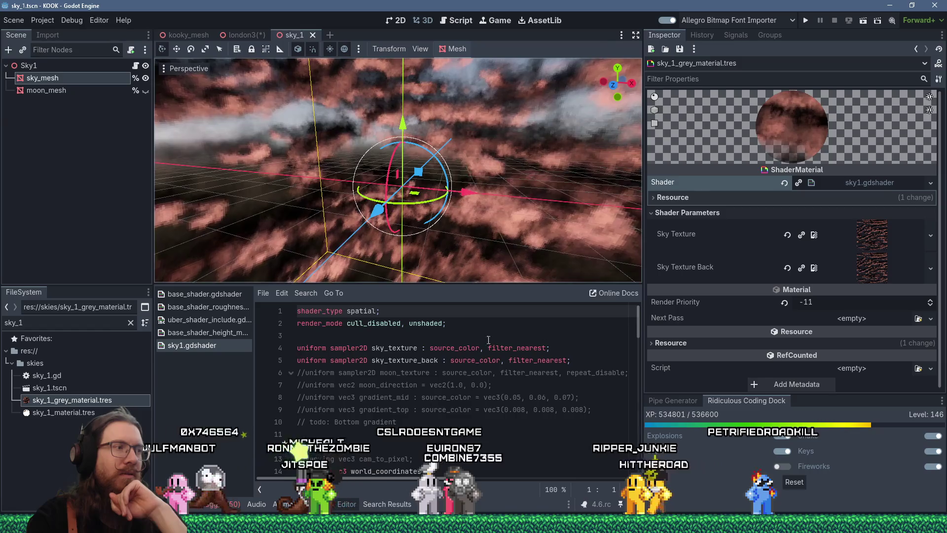
pyautogui.click(576, 362)
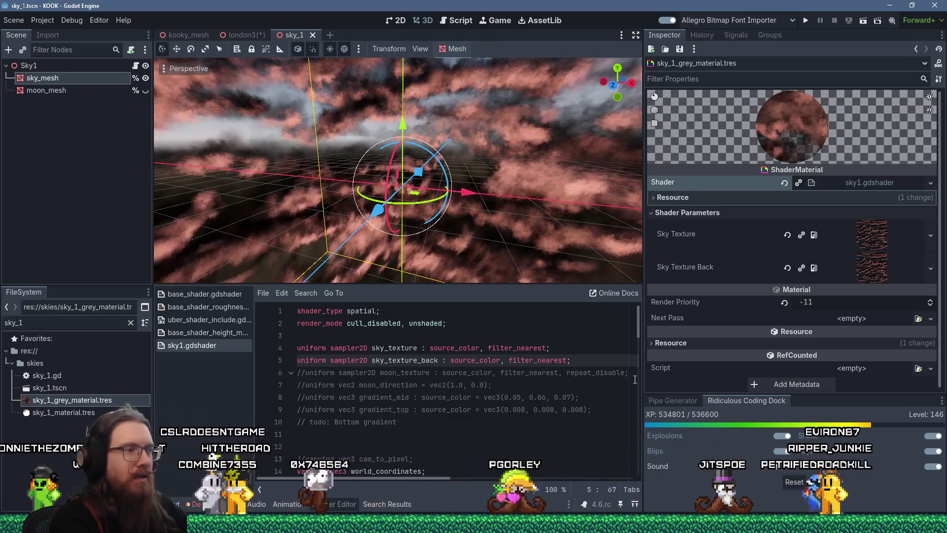
# Insert a new line 6 and type 'uniform vec3 cloud_'
pyautogui.press('Return')
pyautogui.write('uniform')
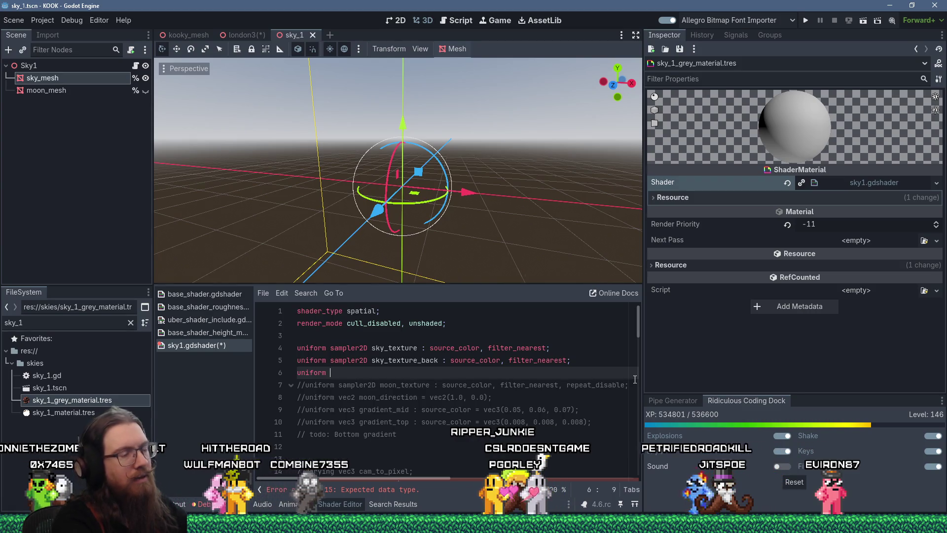
pyautogui.write('vec')
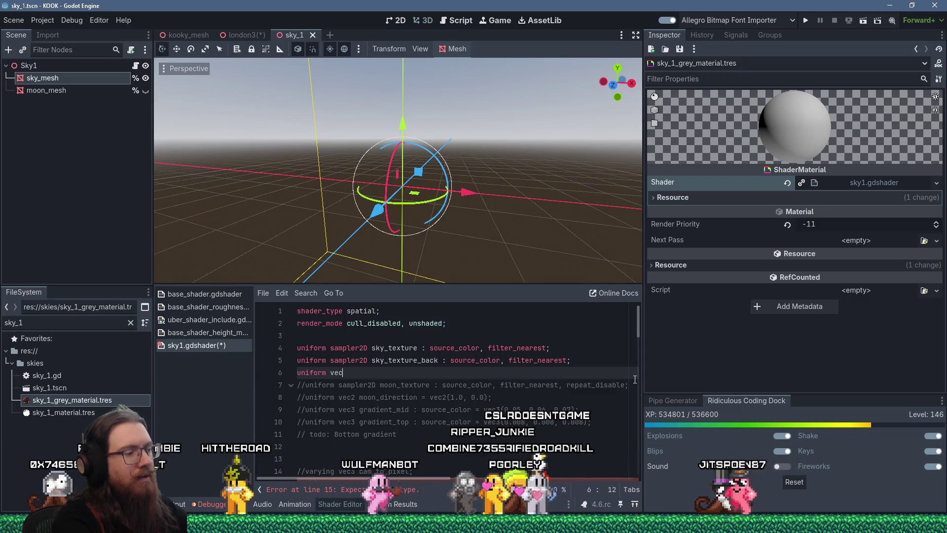
pyautogui.write('3 cloud')
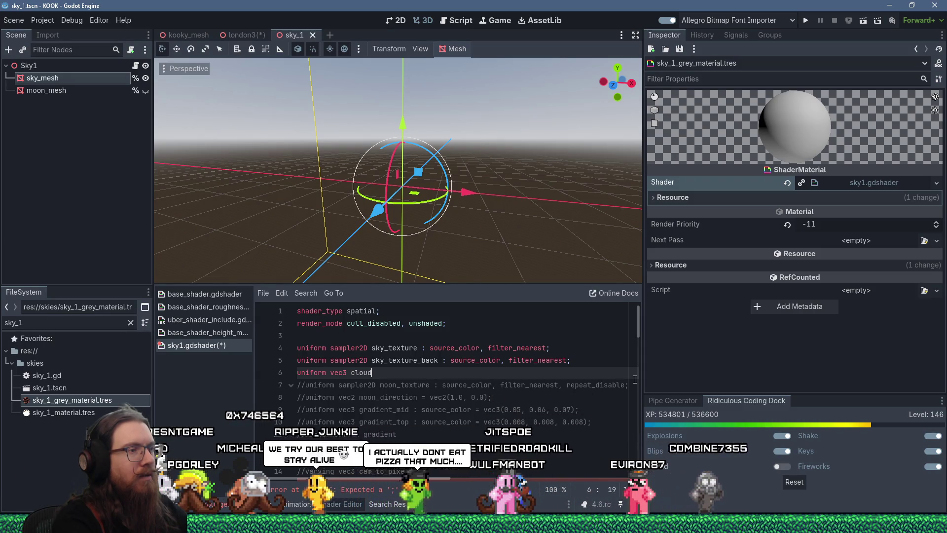
pyautogui.write('_colo')
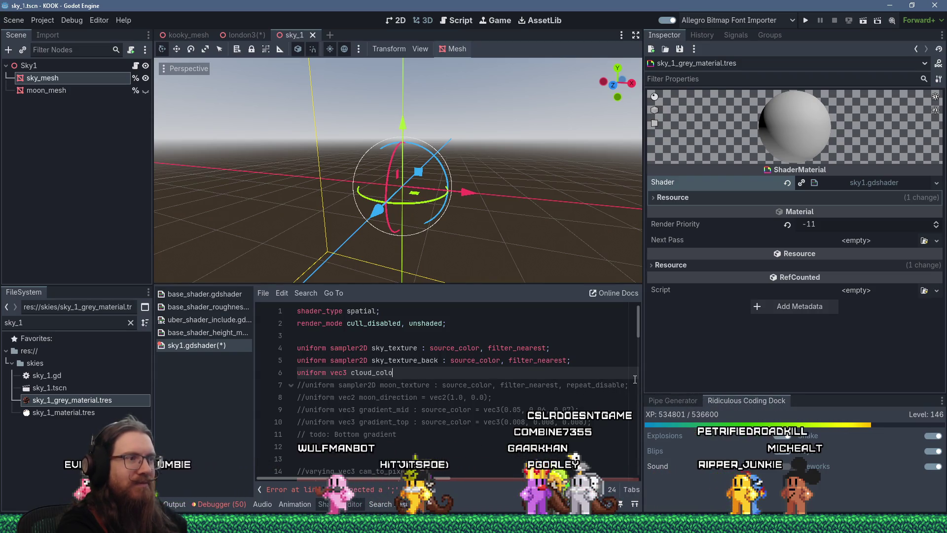
# Complete line 6 as 'uniform vec3 cloud_color : source_color;'
pyautogui.write('r : source_co')
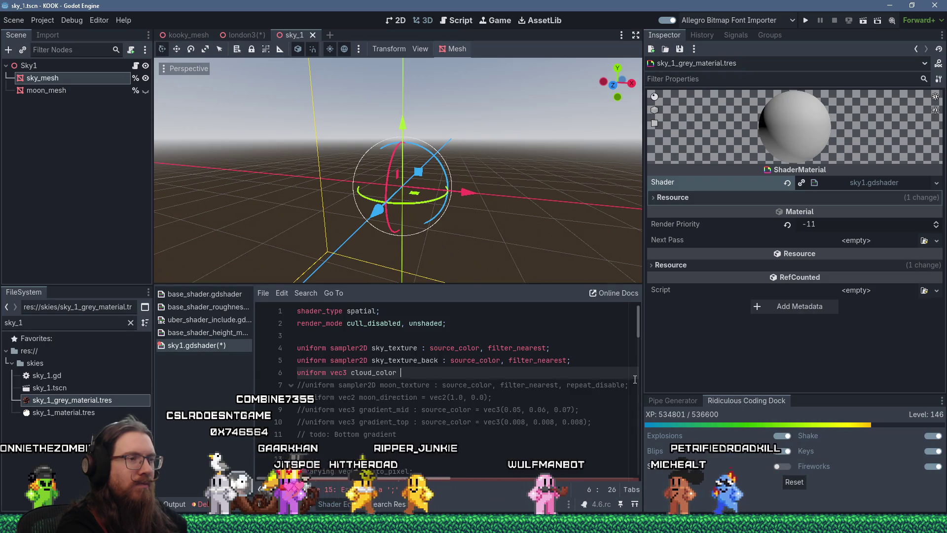
pyautogui.press('Return')
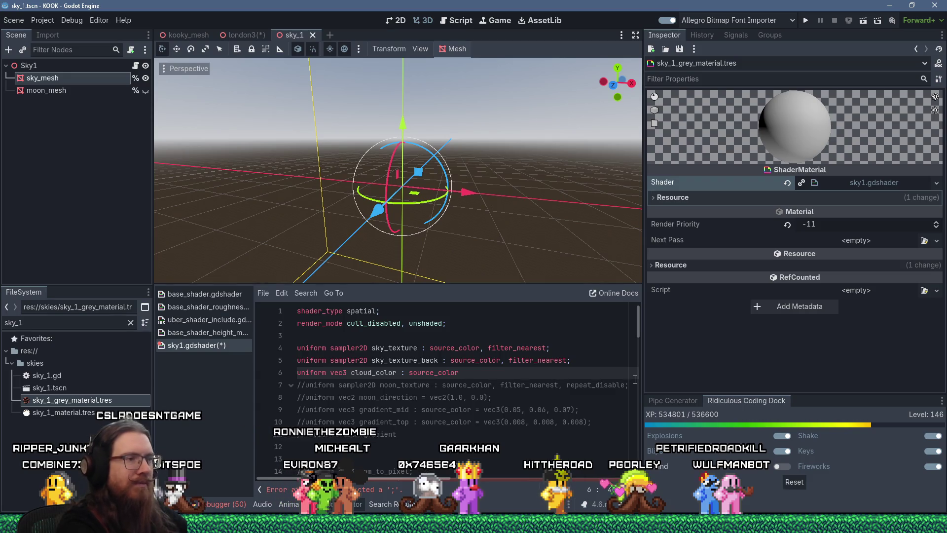
pyautogui.write(';')
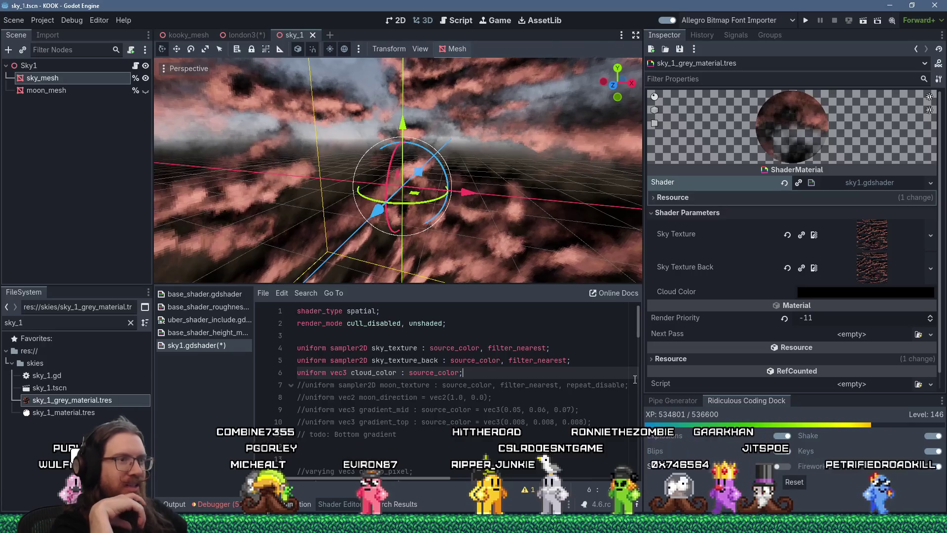
# Open the colour picker for the black (000000) Cloud Color shader parameter
pyautogui.click(836, 292)
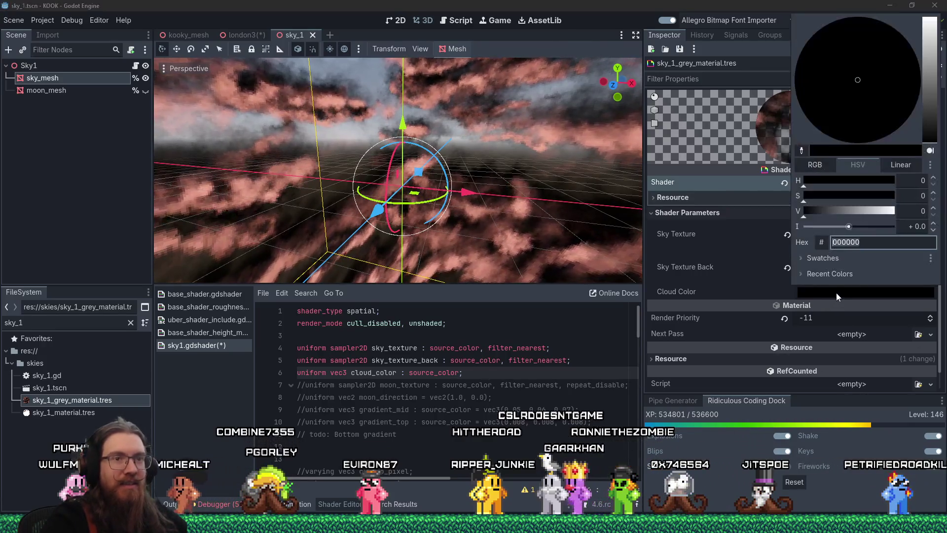
# Set the grey material's Cloud Color to pink ff85b5 and close the picker
pyautogui.click(926, 76)
pyautogui.moveTo(926, 76)
pyautogui.mouseDown()
pyautogui.moveTo(929, 40)
pyautogui.moveTo(931, 83)
pyautogui.moveTo(935, 56)
pyautogui.mouseUp()
pyautogui.click(928, 78)
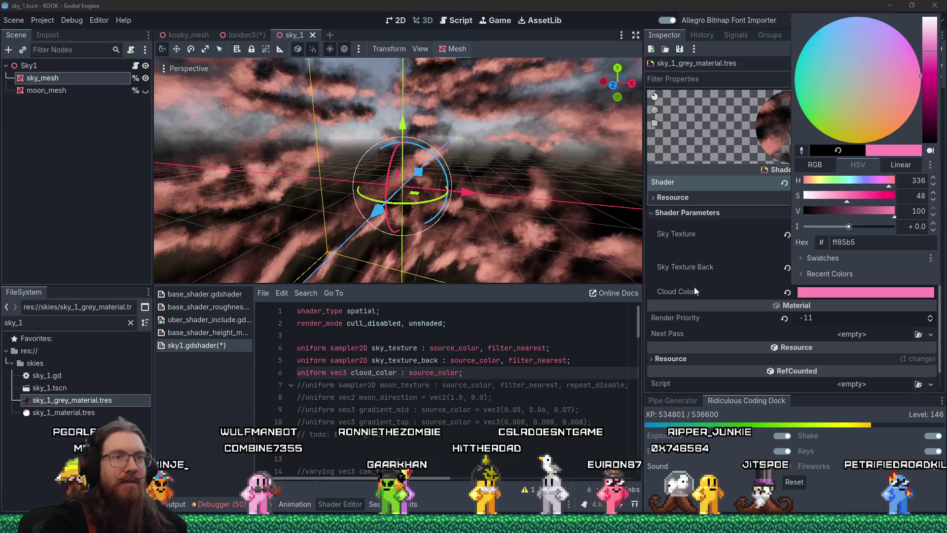
pyautogui.click(484, 338)
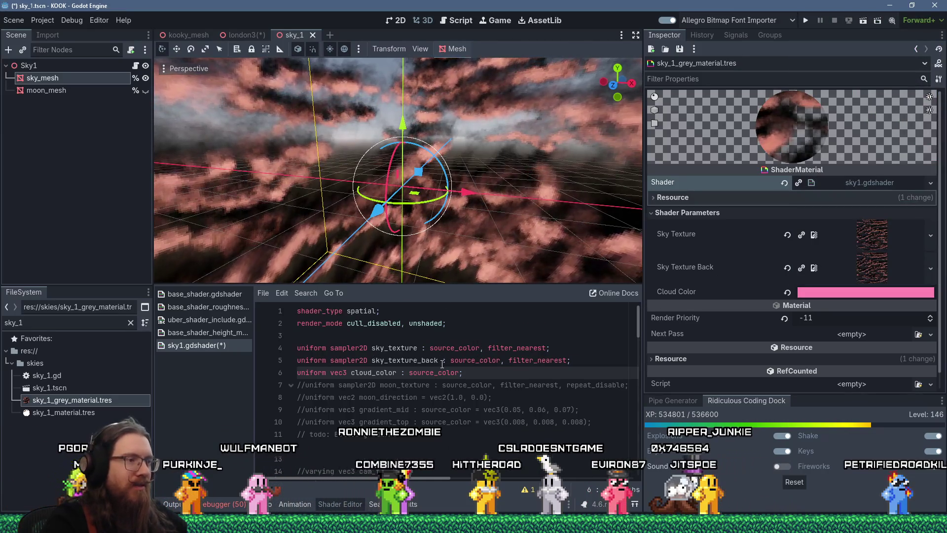
# Search sky1.gdshader for sky_texture and jump to where it is sampled on line 46
pyautogui.scroll(-9, 443, 363)
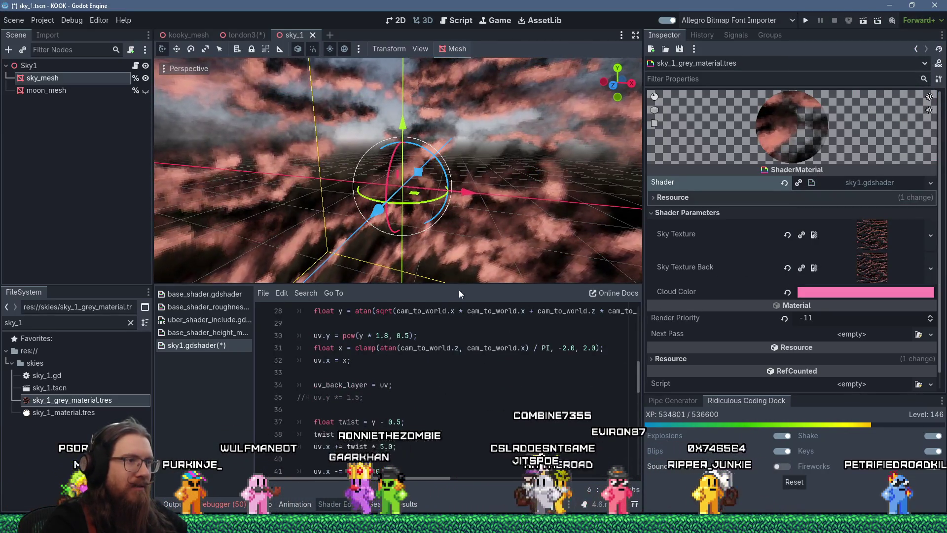
pyautogui.scroll(-4, 454, 366)
pyautogui.scroll(12, 453, 366)
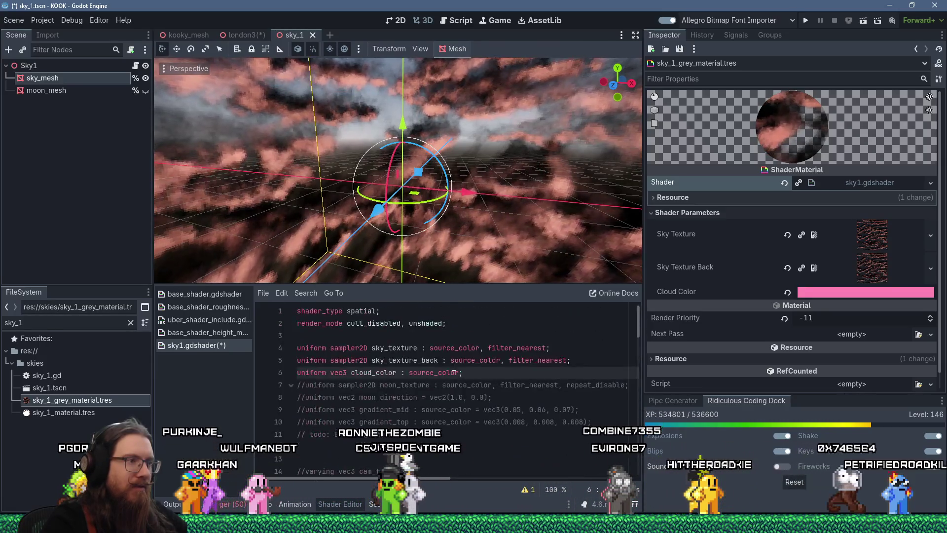
pyautogui.doubleClick(400, 348)
pyautogui.hotkey('ctrl', 'f')
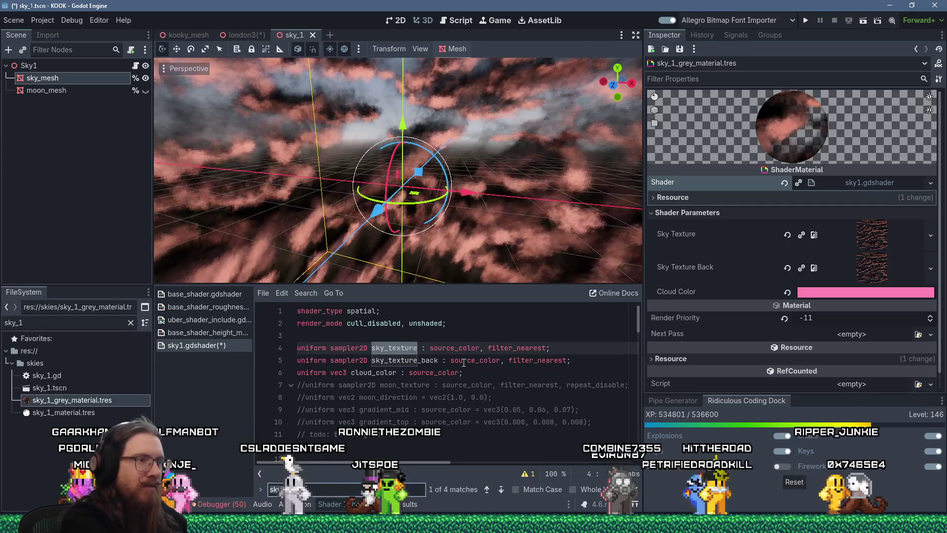
pyautogui.press('Return')
pyautogui.press('Return')
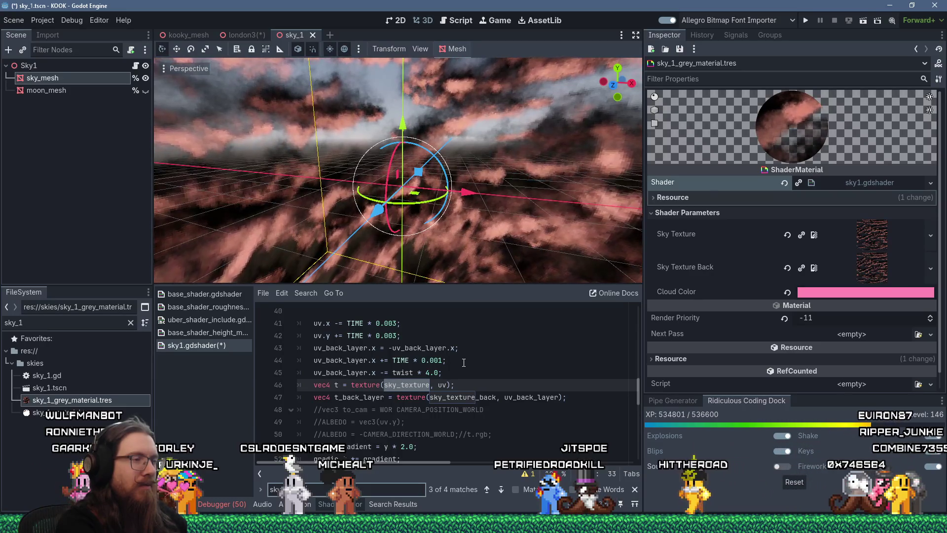
# Review the texture blending code with a new search, and widen the 3D view and code area
pyautogui.scroll(2, 469, 360)
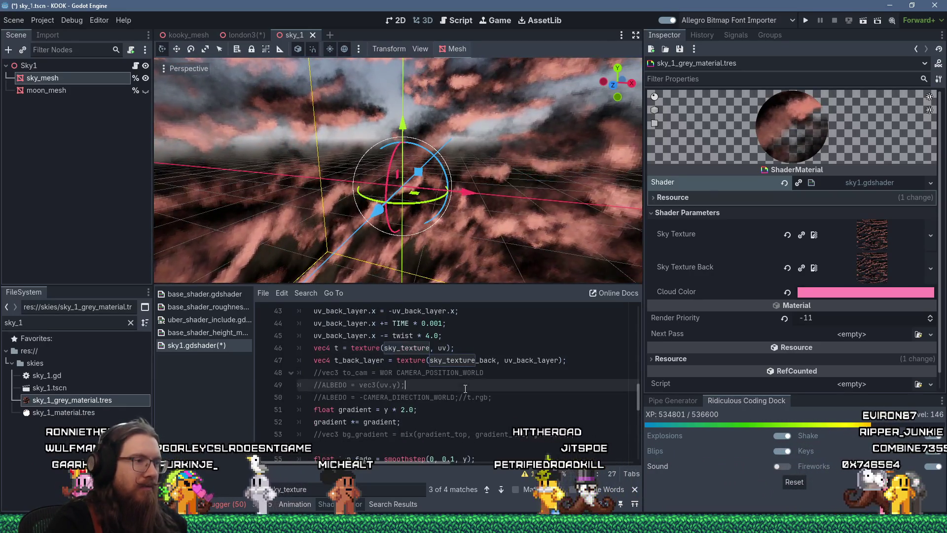
pyautogui.scroll(-3, 465, 389)
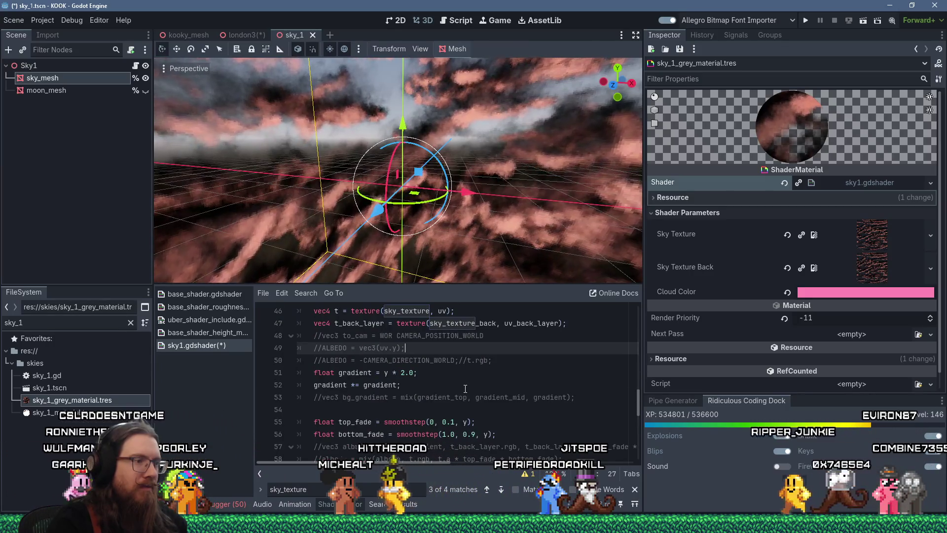
pyautogui.click(465, 388)
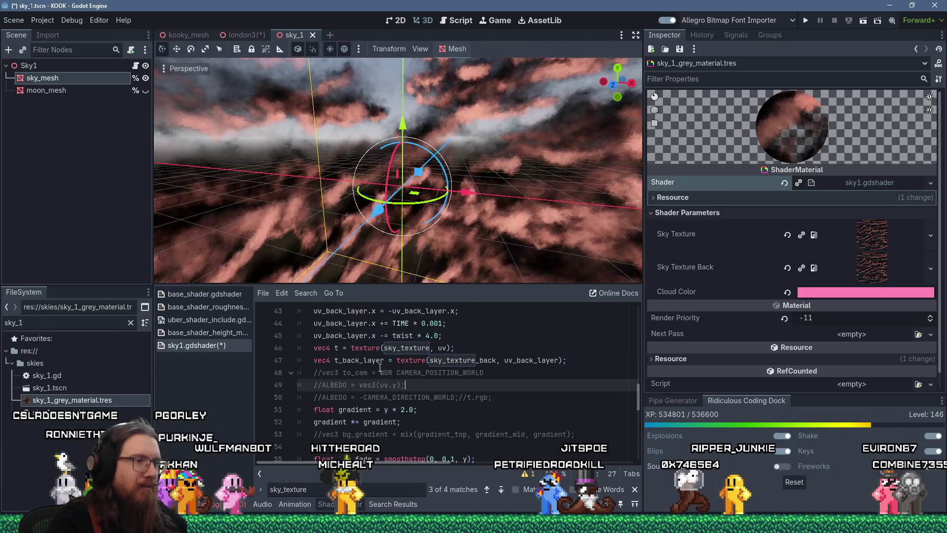
pyautogui.click(403, 347)
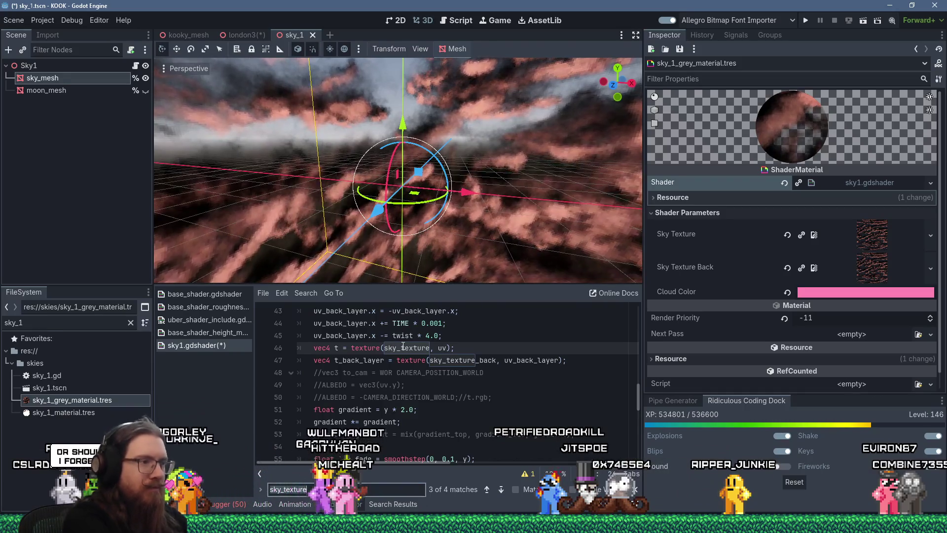
pyautogui.hotkey('ctrl', 'f')
pyautogui.write('t')
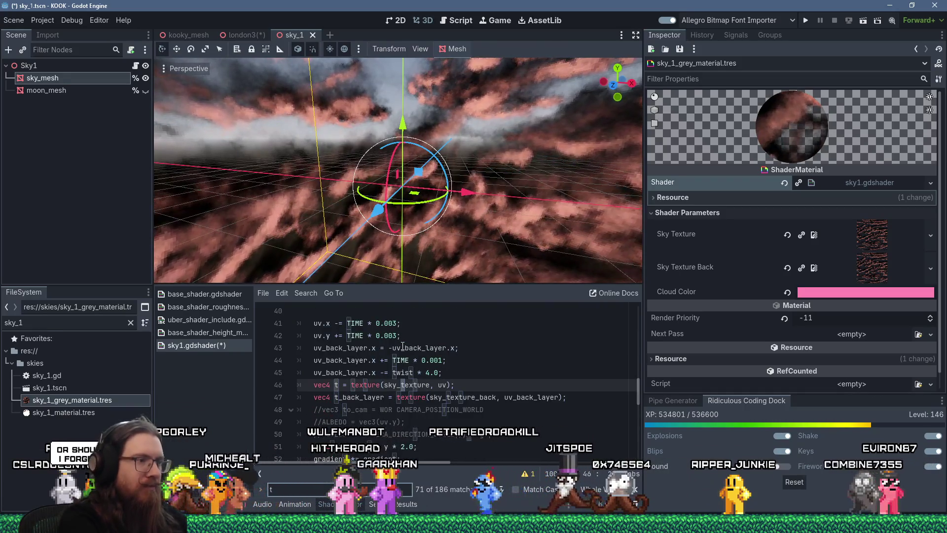
pyautogui.scroll(-1, 422, 348)
pyautogui.scroll(-4, 421, 347)
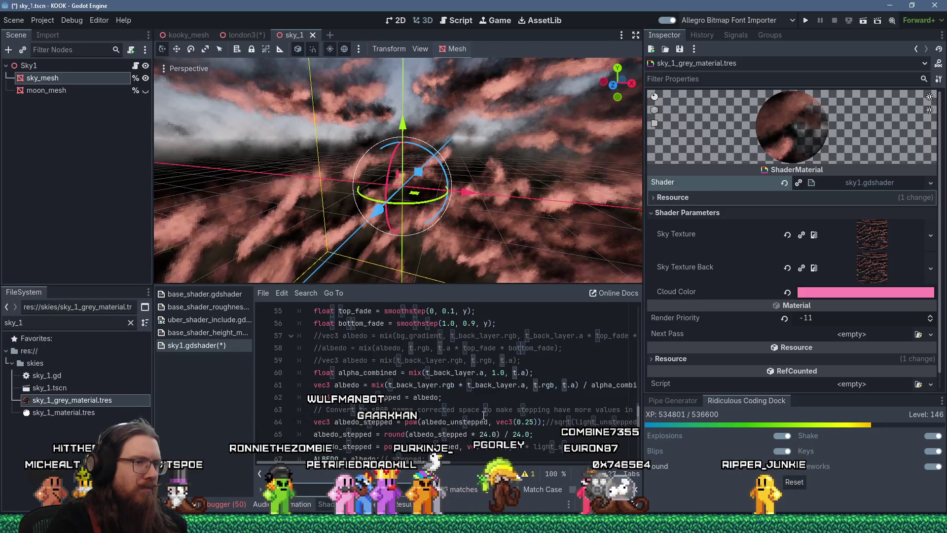
pyautogui.moveTo(645, 428)
pyautogui.mouseDown()
pyautogui.moveTo(740, 428)
pyautogui.moveTo(714, 428)
pyautogui.mouseUp()
# Shrink the 3D view so far more lines of sky1.gdshader fit in the code editor
pyautogui.write('t')
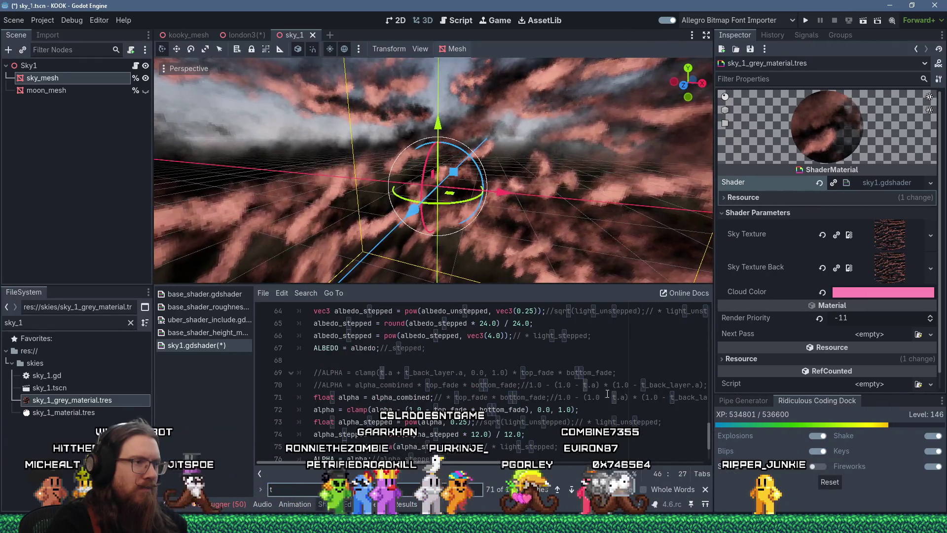
pyautogui.scroll(-2, 607, 395)
pyautogui.scroll(9, 606, 395)
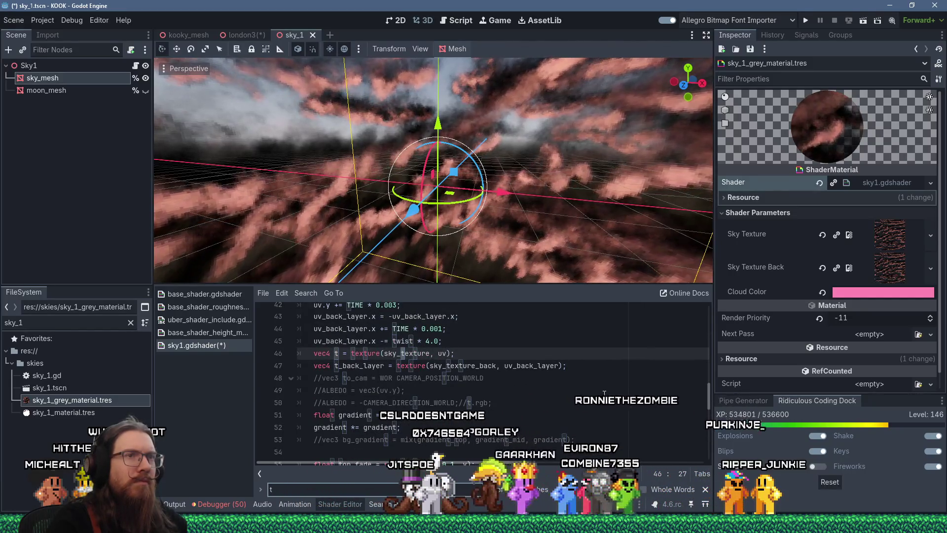
pyautogui.scroll(-3, 584, 399)
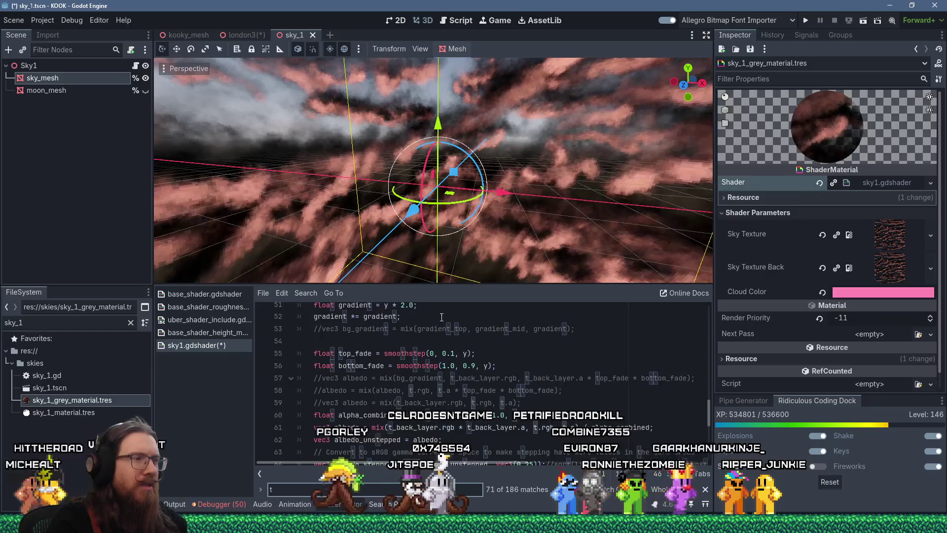
pyautogui.moveTo(455, 285); pyautogui.dragTo(455, 172)
pyautogui.scroll(-3, 455, 306)
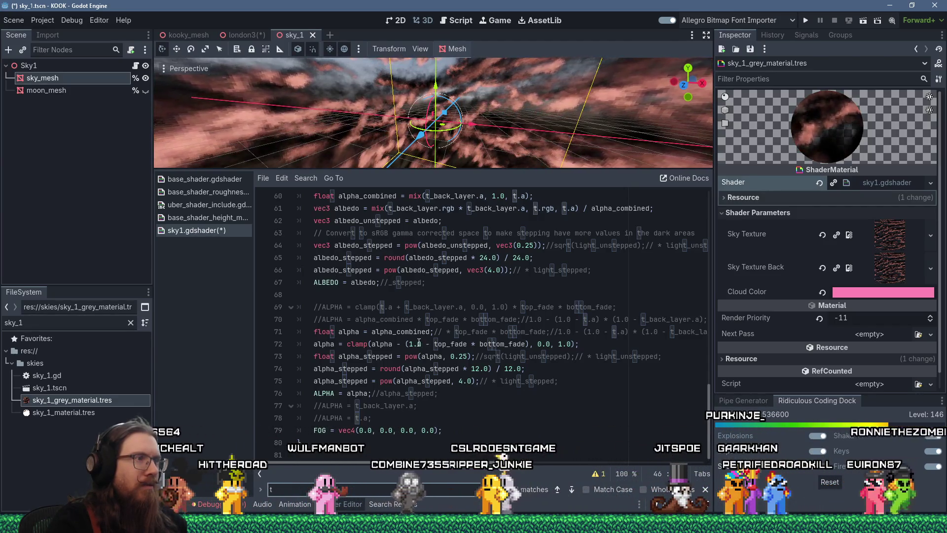
pyautogui.scroll(1, 418, 342)
pyautogui.scroll(3, 419, 342)
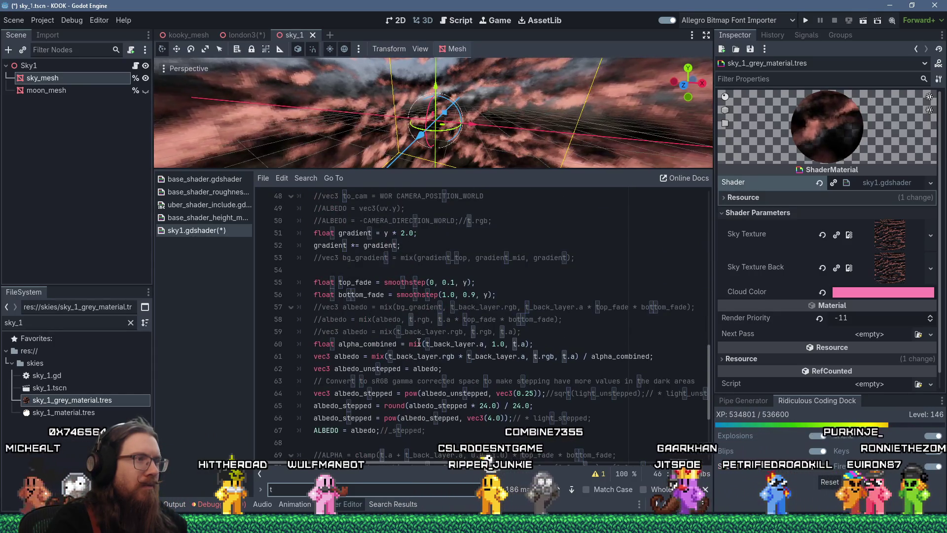
pyautogui.scroll(2, 419, 343)
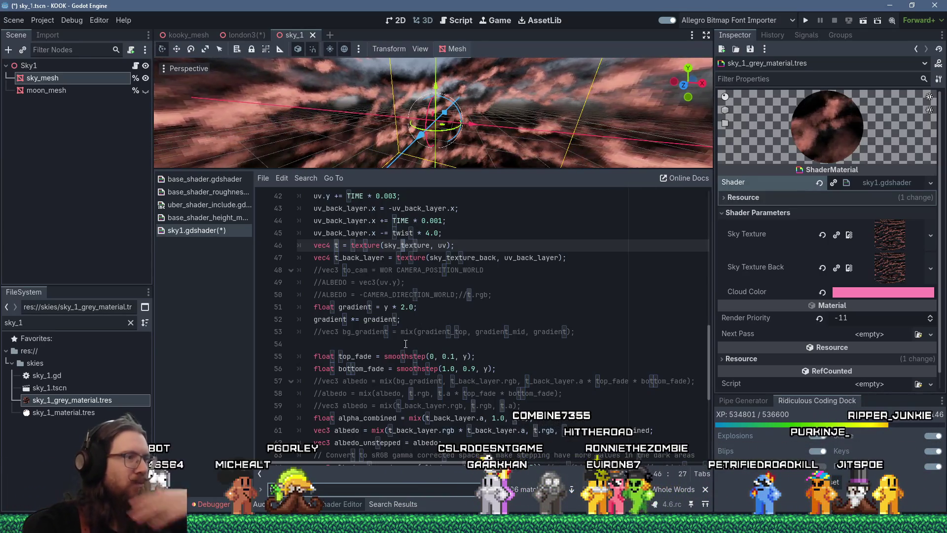
pyautogui.scroll(-2, 383, 339)
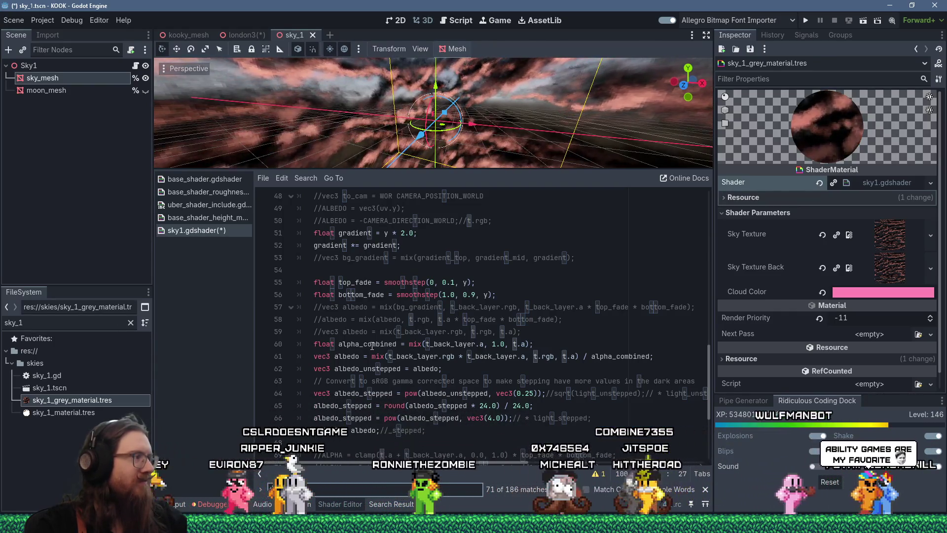
pyautogui.doubleClick(365, 283)
pyautogui.scroll(-4, 410, 332)
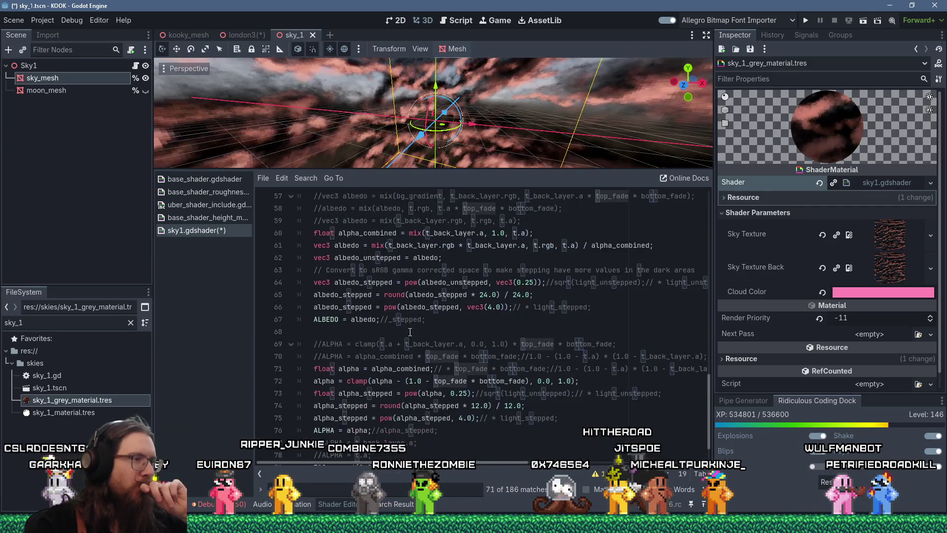
pyautogui.scroll(4, 410, 332)
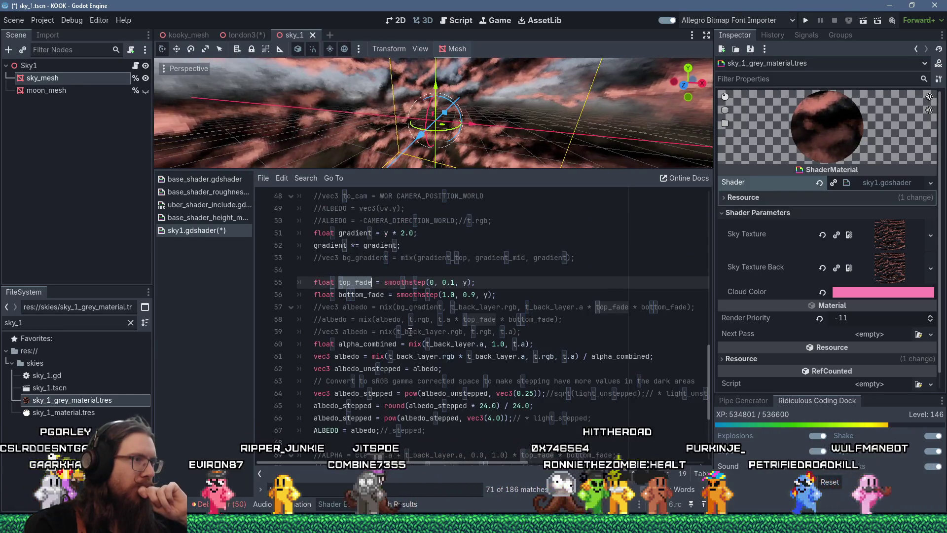
pyautogui.scroll(2, 410, 332)
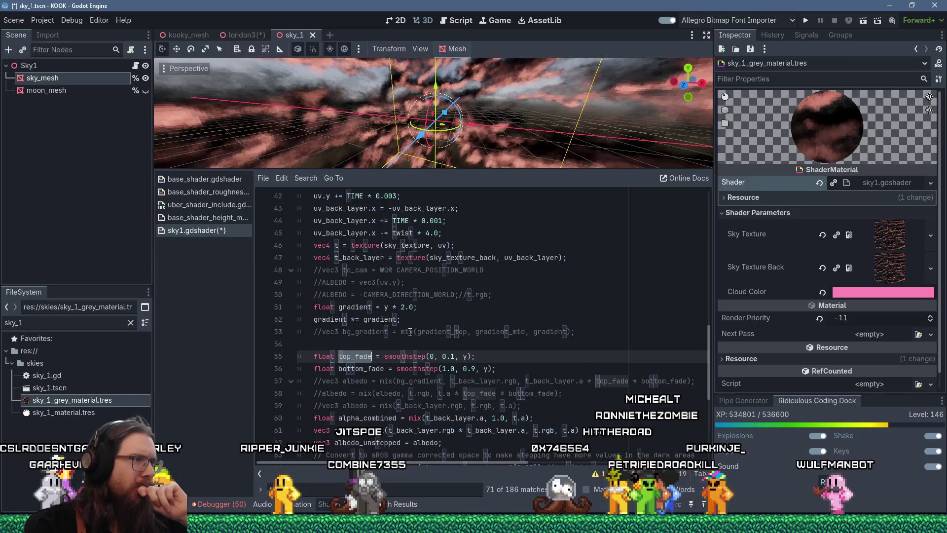
pyautogui.scroll(6, 410, 332)
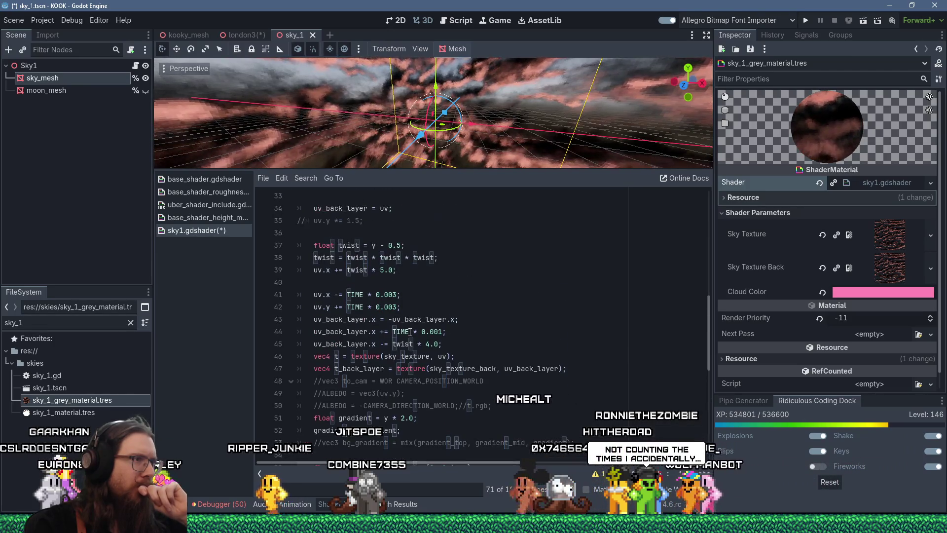
pyautogui.scroll(-5, 410, 332)
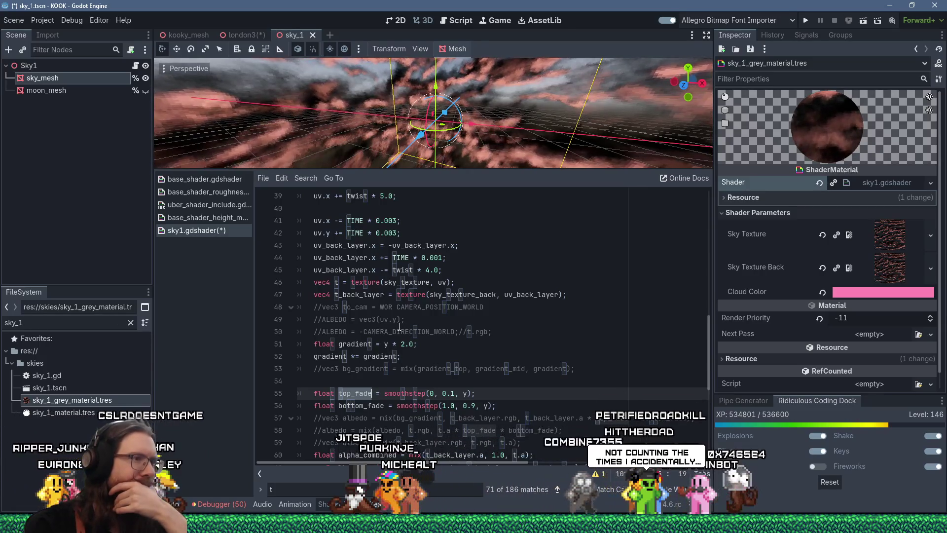
pyautogui.doubleClick(360, 294)
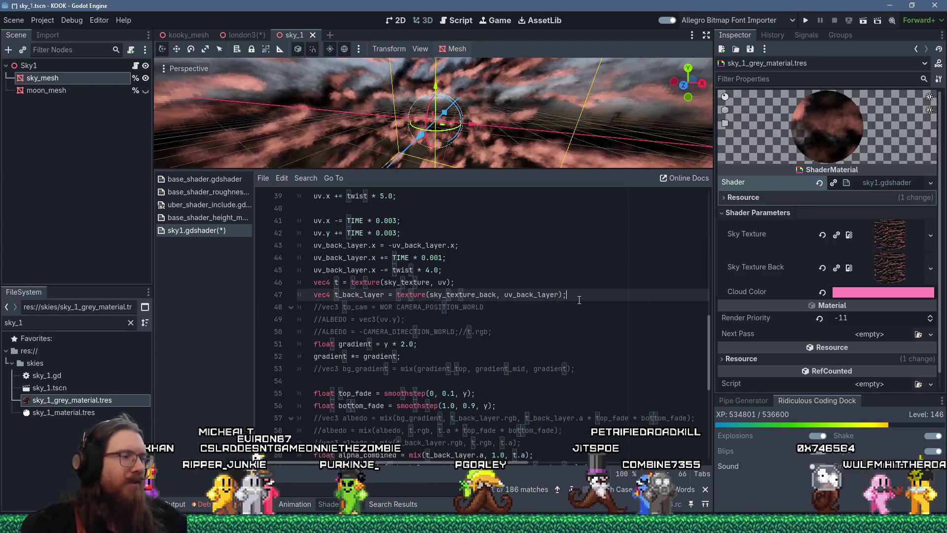
# Add line 48 't = vec4(cloud_color * t.rgb, t.a);' after line 47
pyautogui.press('Return')
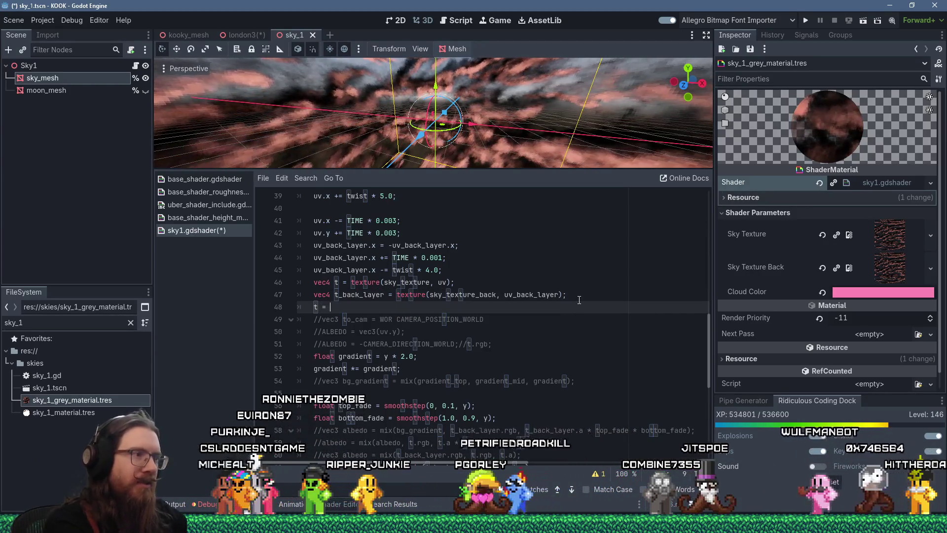
pyautogui.write('t = ')
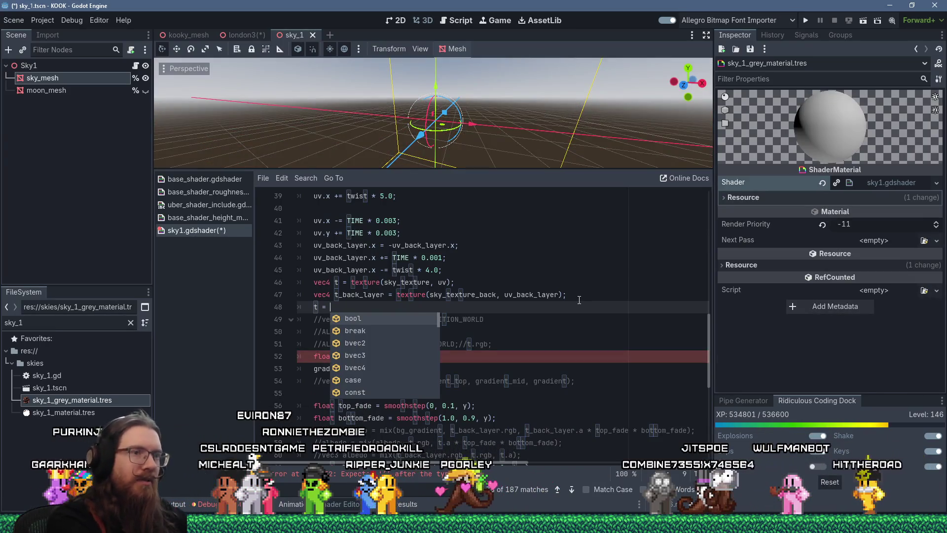
pyautogui.write('cloud_color')
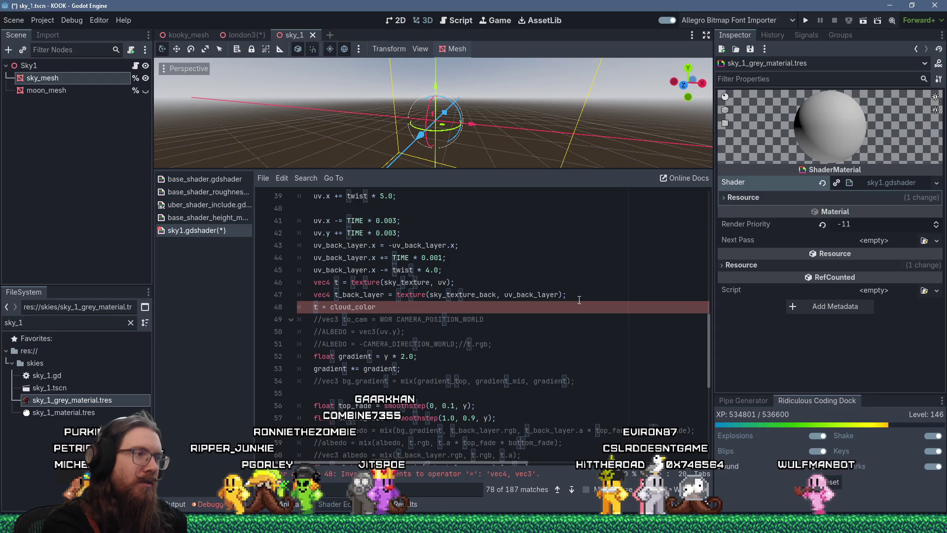
pyautogui.write('* t')
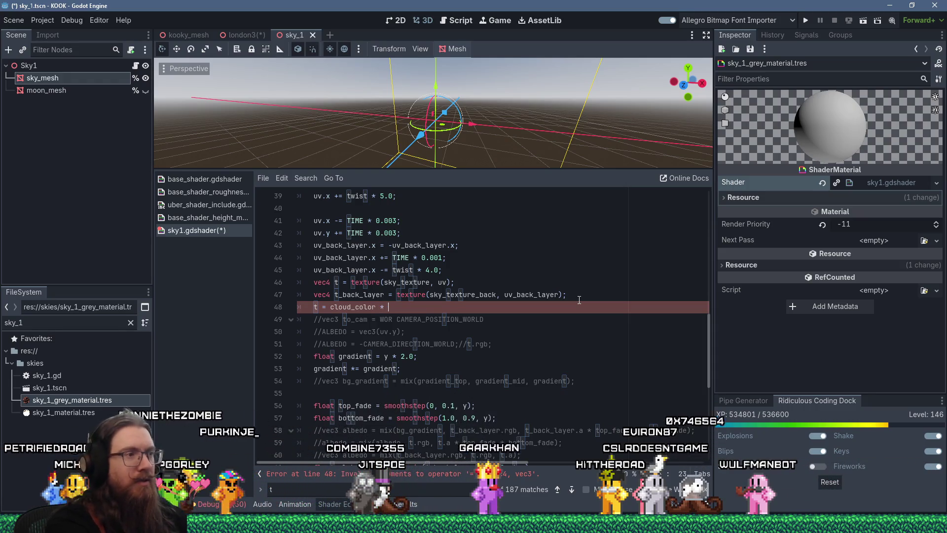
pyautogui.write('.xyz')
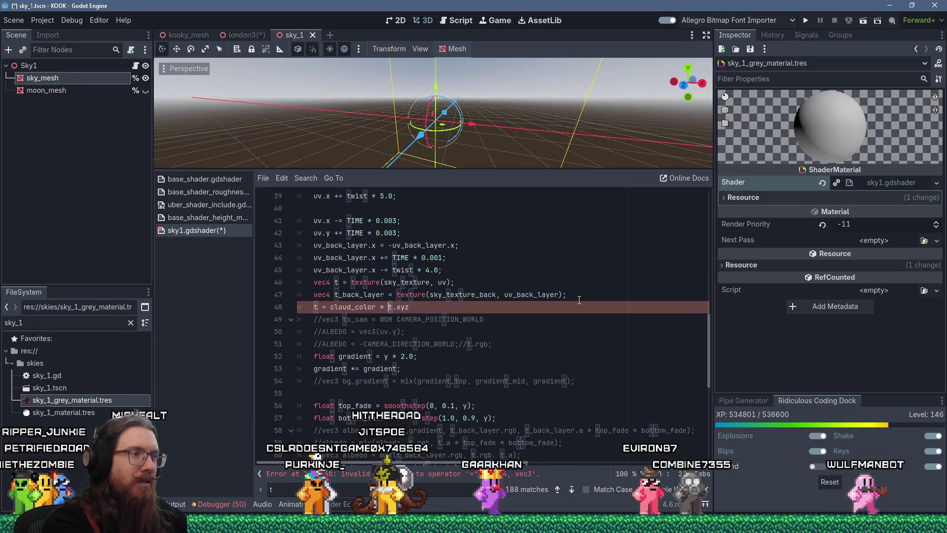
pyautogui.write('vec4(')
pyautogui.press('End')
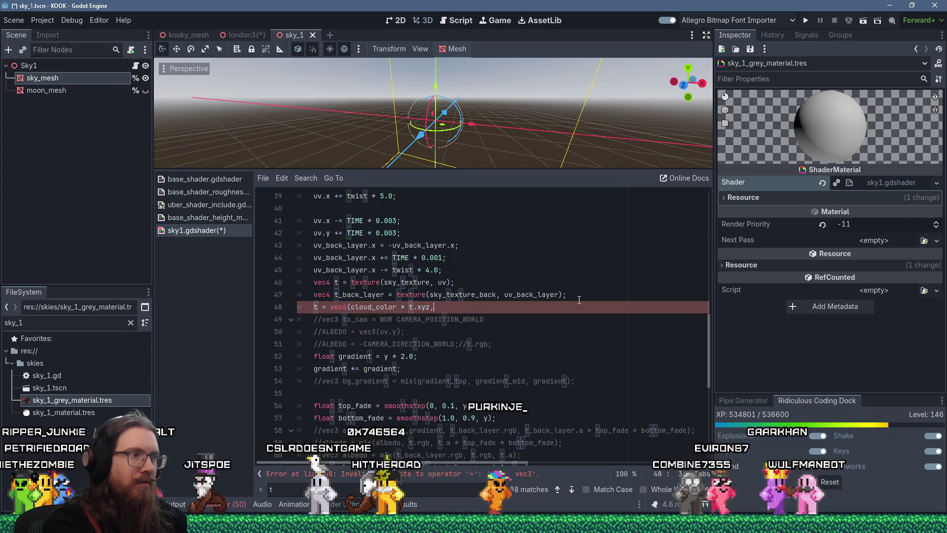
pyautogui.write(', t.')
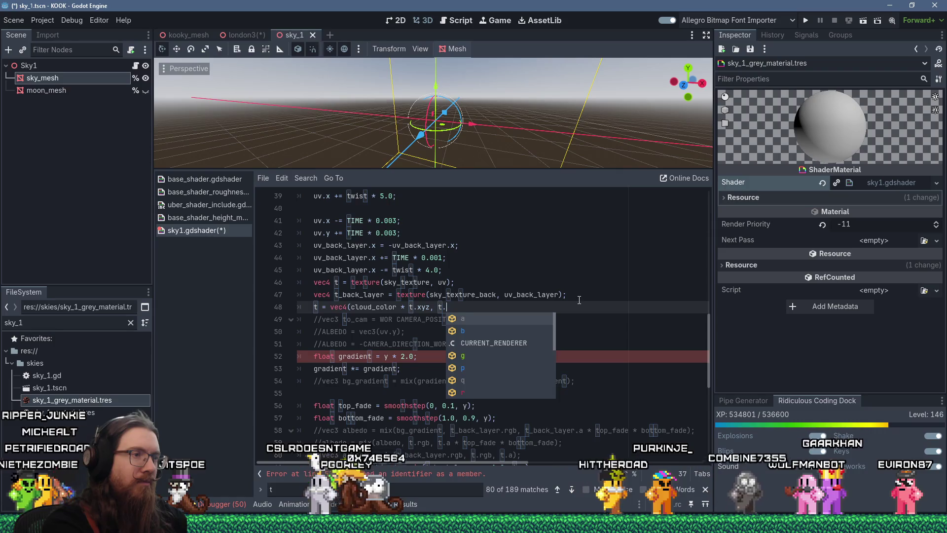
pyautogui.write('a)')
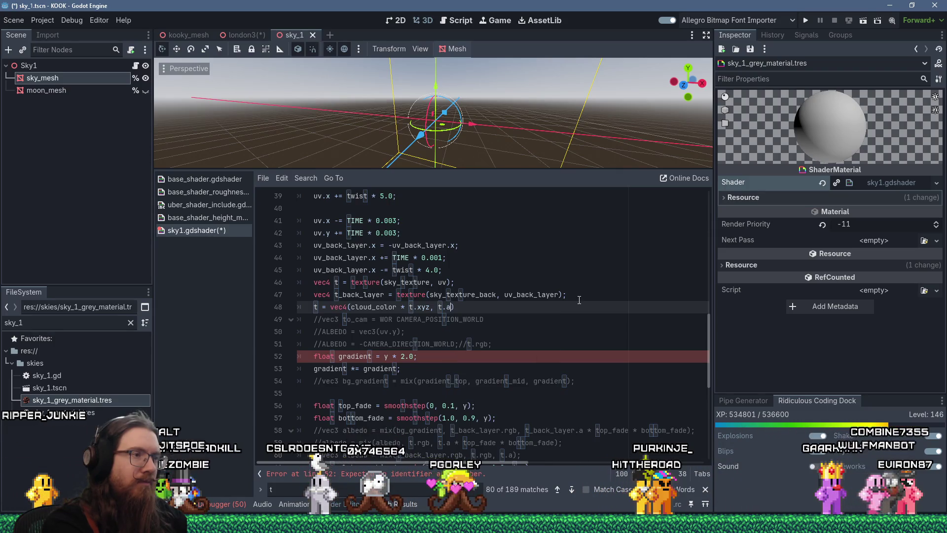
pyautogui.press('Delete')
pyautogui.press('BackSpace')
pyautogui.press('BackSpace')
pyautogui.write('rgb')
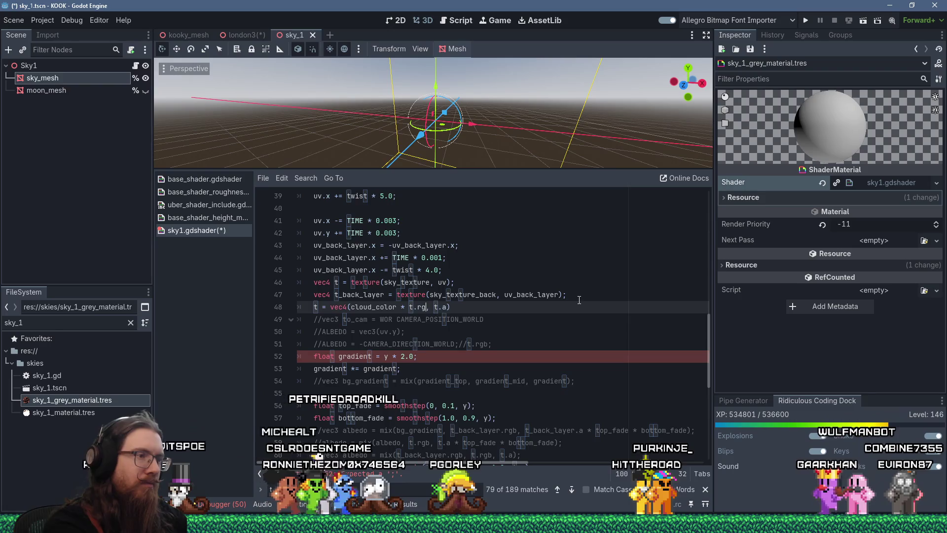
# Duplicate line 48 as a new line 49
pyautogui.hotkey('shift', 'Home')
pyautogui.hotkey('ctrl', 'c')
pyautogui.press('Left')
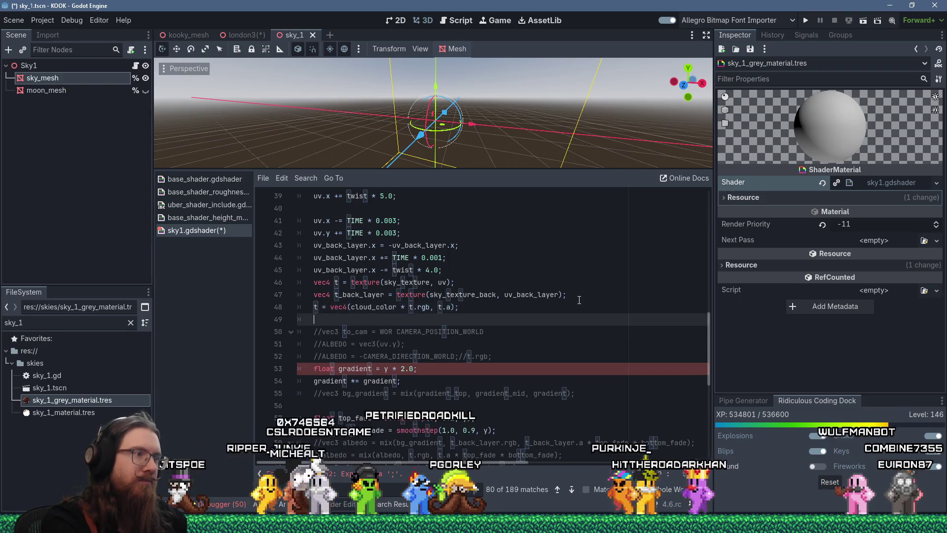
pyautogui.hotkey('ctrl', 'v')
pyautogui.press('Return')
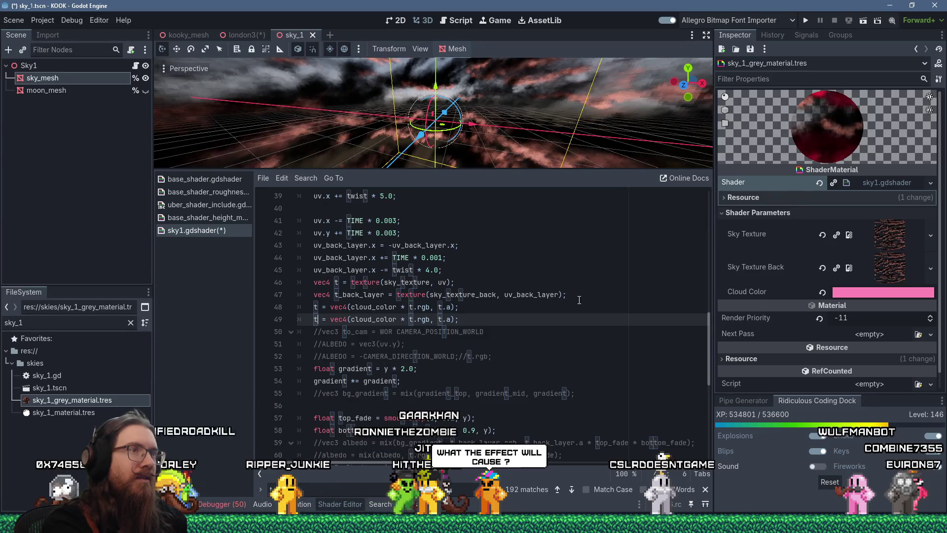
# Rename line 49's variable to t_back_layer and reduce line 48's t.rgb to t.r
pyautogui.write('_back_layer')
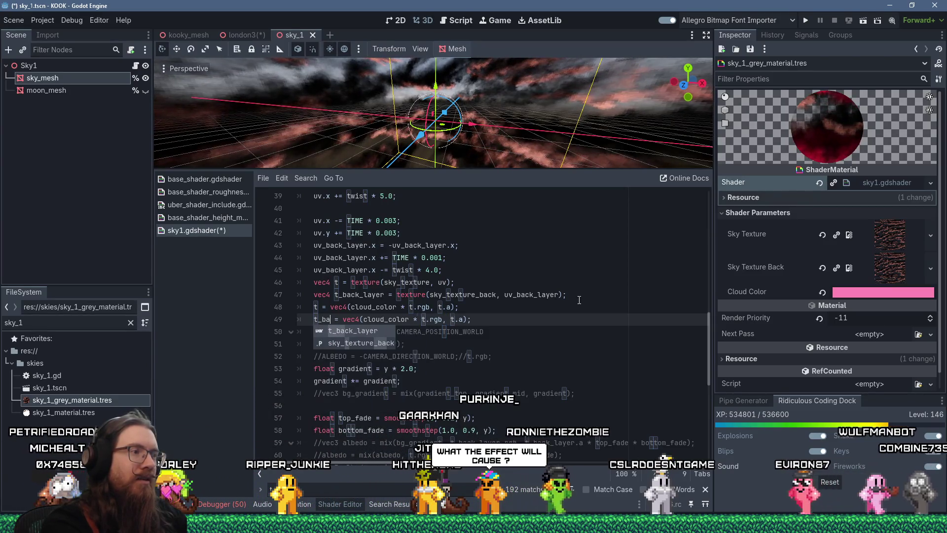
pyautogui.press('Right')
pyautogui.press('Right')
pyautogui.press('Right')
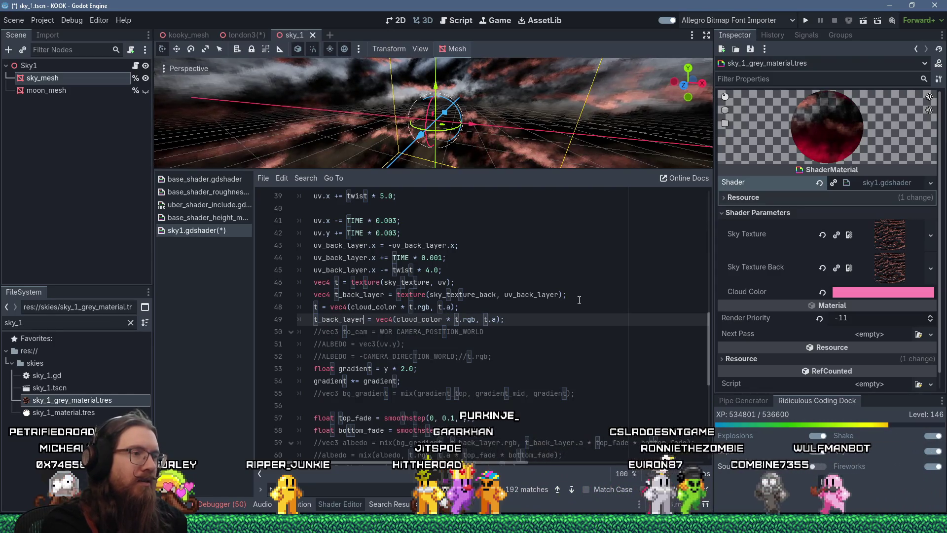
pyautogui.hotkey('shift', 'Right')
pyautogui.hotkey('shift', 'Right')
pyautogui.hotkey('shift', 'Right')
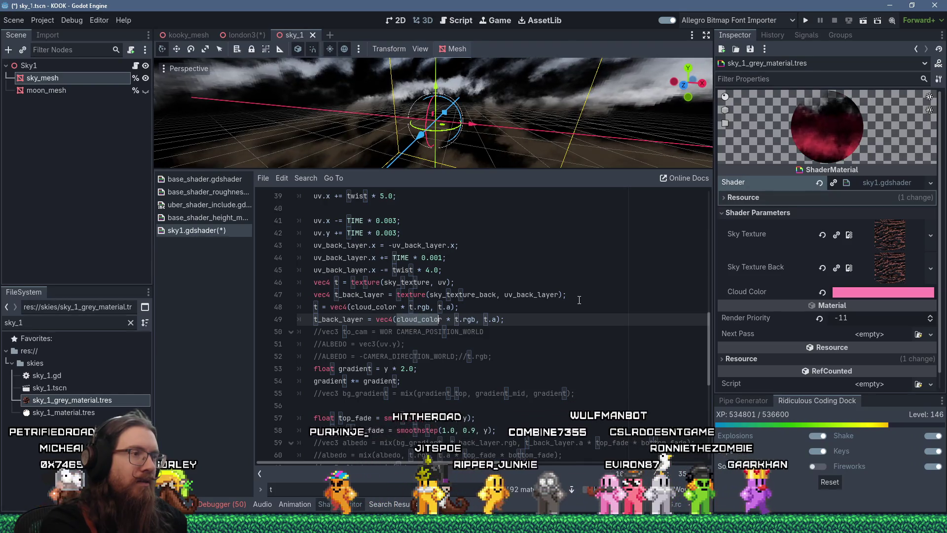
pyautogui.press('Up')
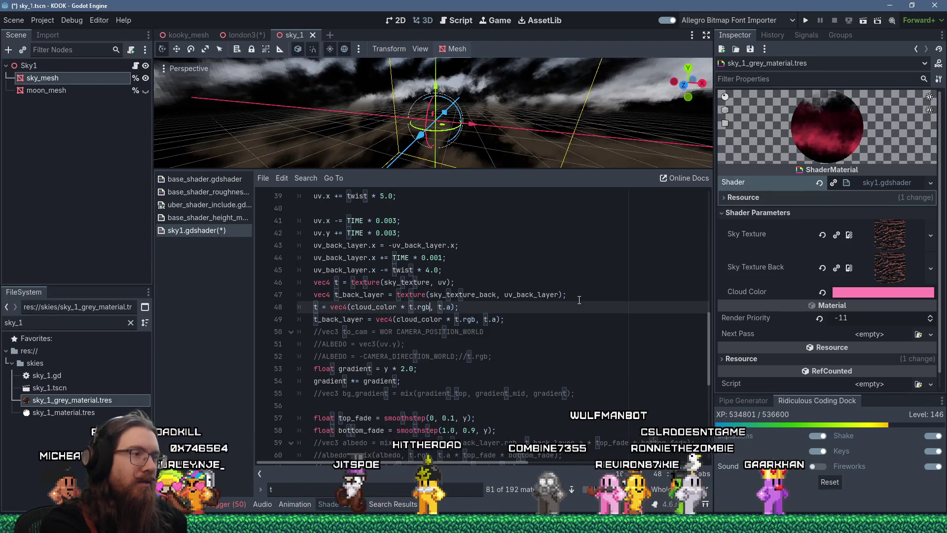
pyautogui.press('Left')
pyautogui.press('BackSpace')
pyautogui.press('BackSpace')
pyautogui.press('Down')
# Make line 49 read 't_back_layer = vec4(cloud_color * t_back_layer.r, t_back_layer.a);'
pyautogui.press('Right')
pyautogui.press('Right')
pyautogui.press('Right')
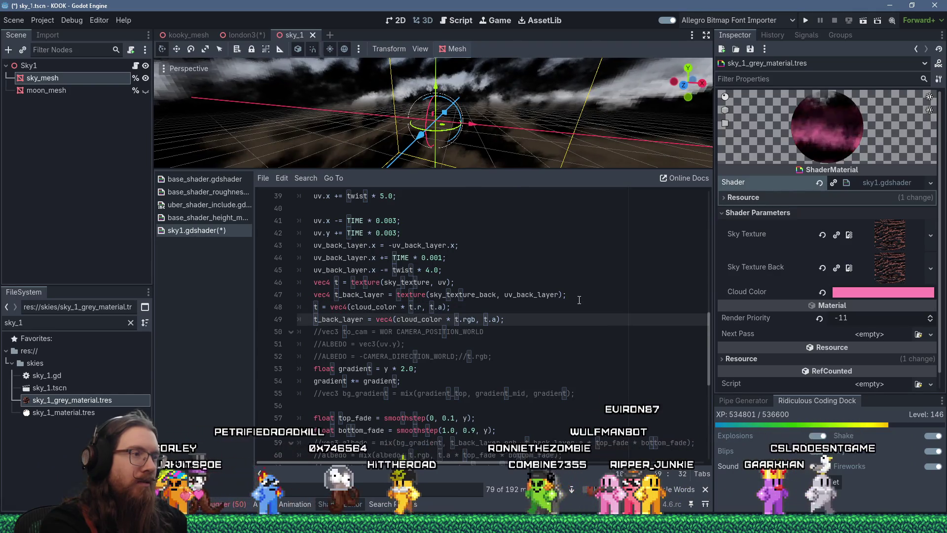
pyautogui.press('Right')
pyautogui.press('Right')
pyautogui.press('Right')
pyautogui.press('BackSpace')
pyautogui.press('BackSpace')
pyautogui.press('Right')
pyautogui.press('Right')
pyautogui.press('BackSpace')
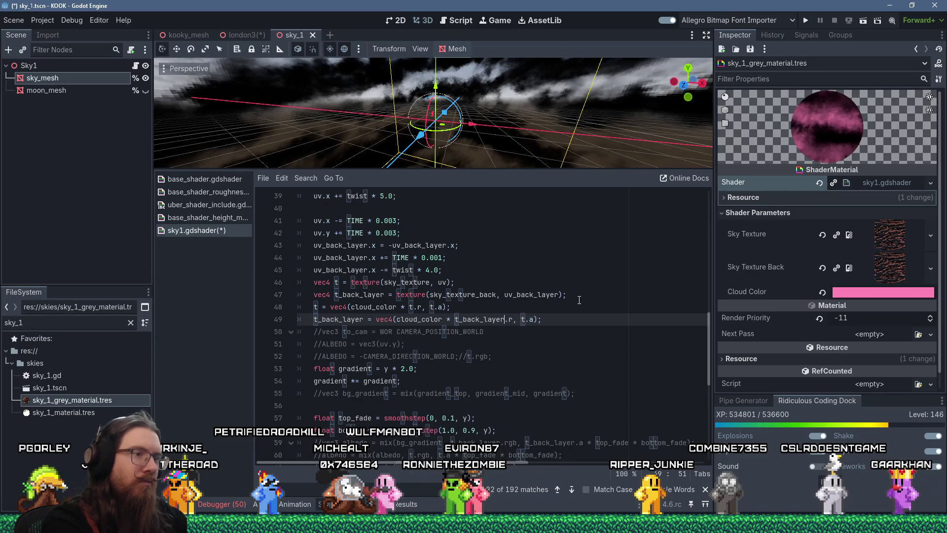
pyautogui.write('_back_layer')
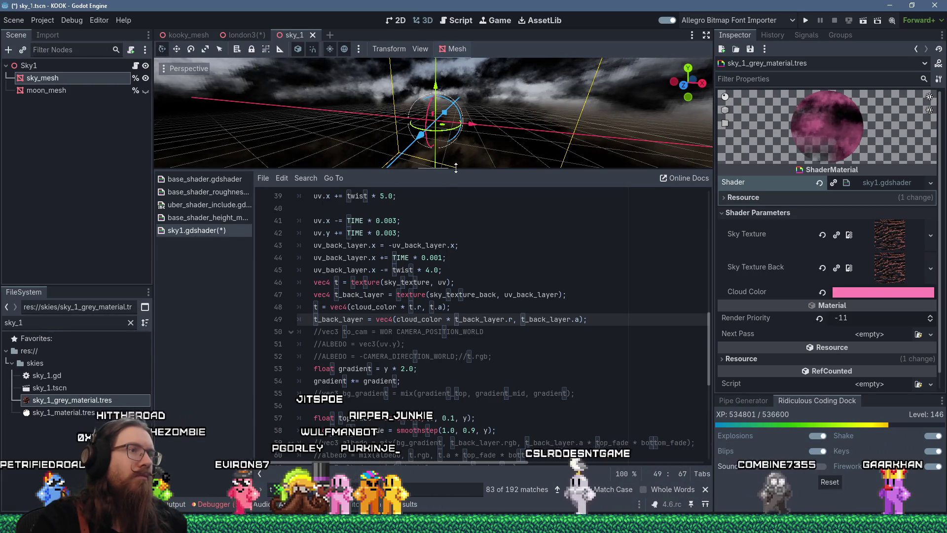
# Give the 3D sky preview more room and save the scene and shader changes
pyautogui.moveTo(457, 168); pyautogui.dragTo(453, 199)
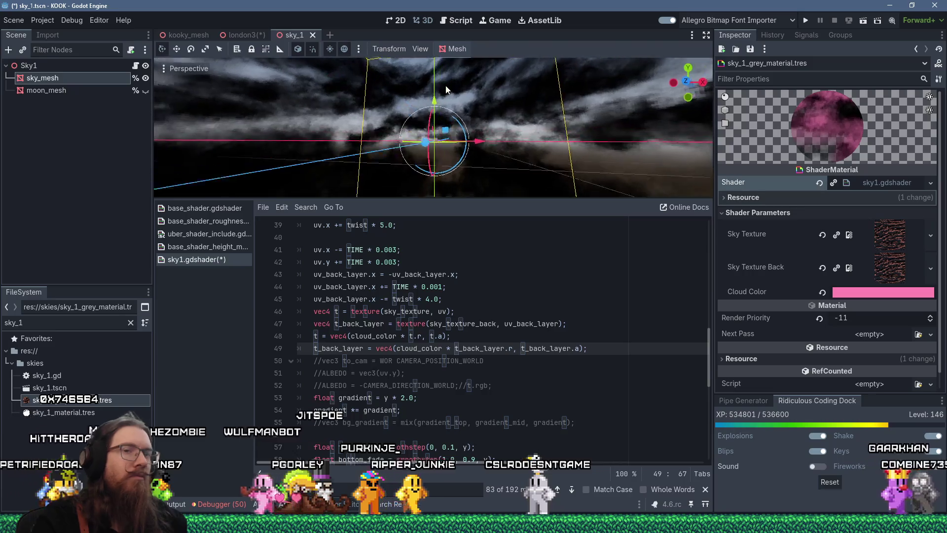
pyautogui.hotkey('ctrl', 's')
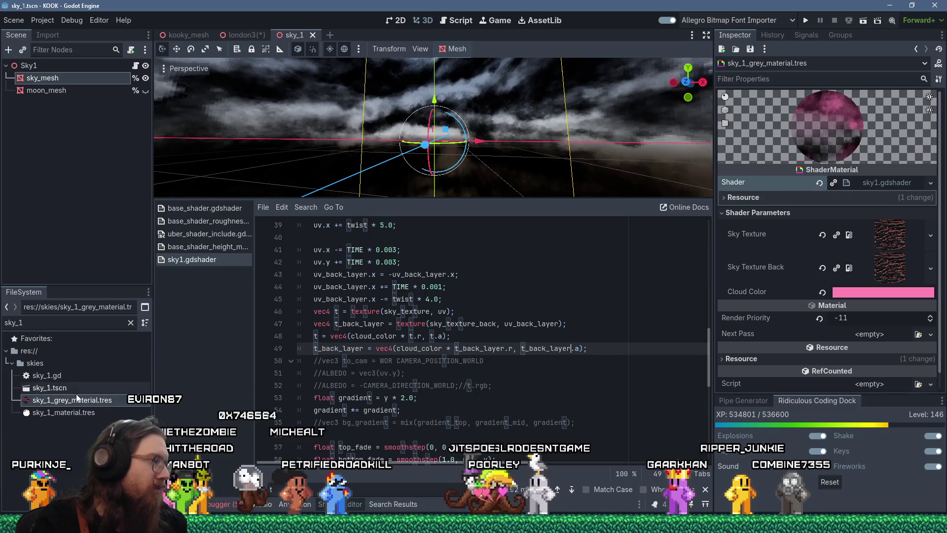
# Change sky_1_material.tres's Cloud Color shader parameter from black to the reddish b07173
pyautogui.click(75, 411)
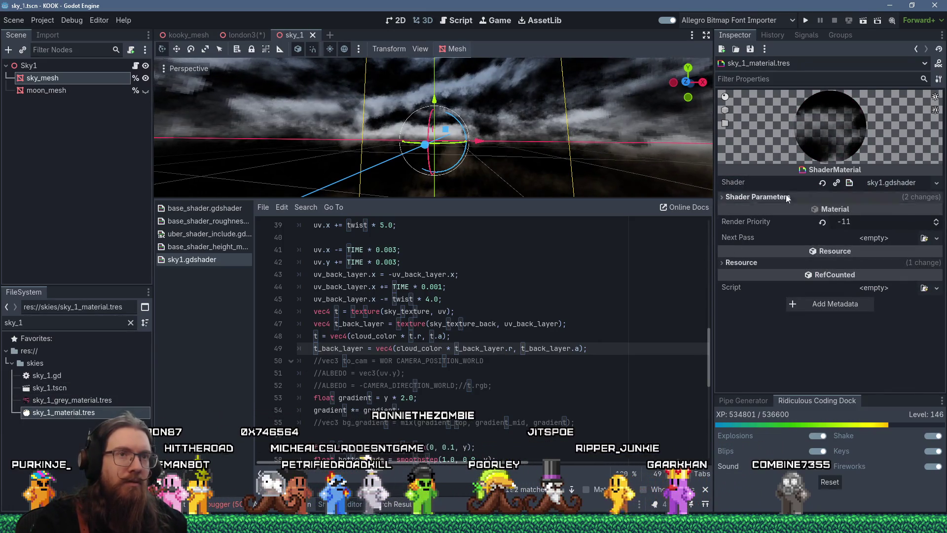
pyautogui.click(871, 183)
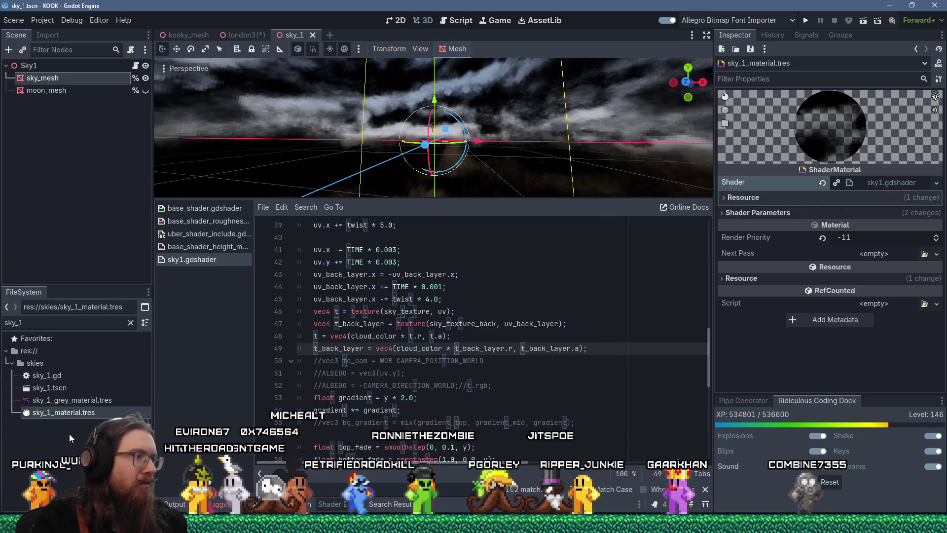
pyautogui.click(724, 213)
pyautogui.click(863, 292)
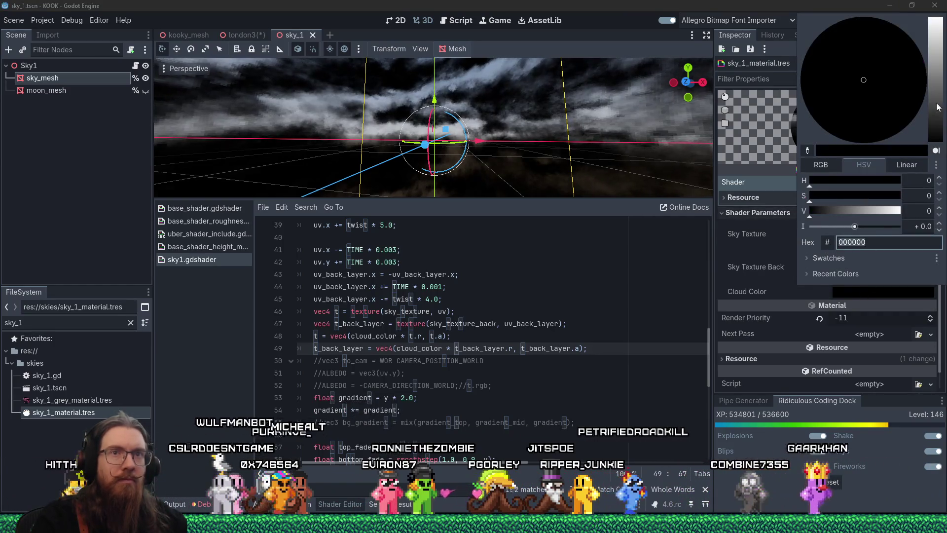
pyautogui.click(936, 91)
pyautogui.moveTo(936, 91)
pyautogui.mouseDown()
pyautogui.moveTo(936, 73)
pyautogui.moveTo(885, 87)
pyautogui.mouseUp()
pyautogui.click(896, 94)
pyautogui.click(513, 111)
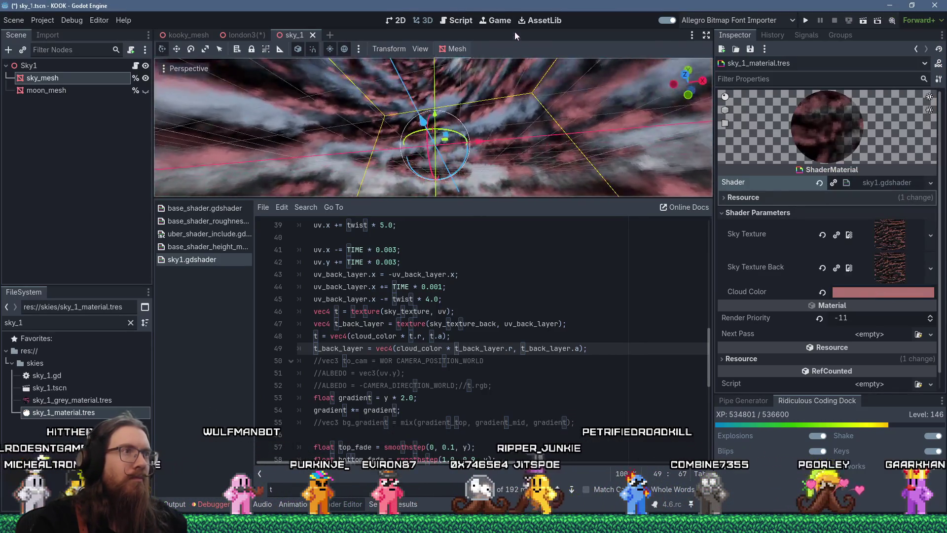
pyautogui.moveTo(514, 112)
pyautogui.mouseDown()
pyautogui.moveTo(454, 191)
pyautogui.moveTo(456, 69)
pyautogui.moveTo(463, 179)
pyautogui.moveTo(545, 147)
pyautogui.moveTo(467, 158)
pyautogui.moveTo(495, 162)
pyautogui.mouseUp()
pyautogui.scroll(2, 496, 162)
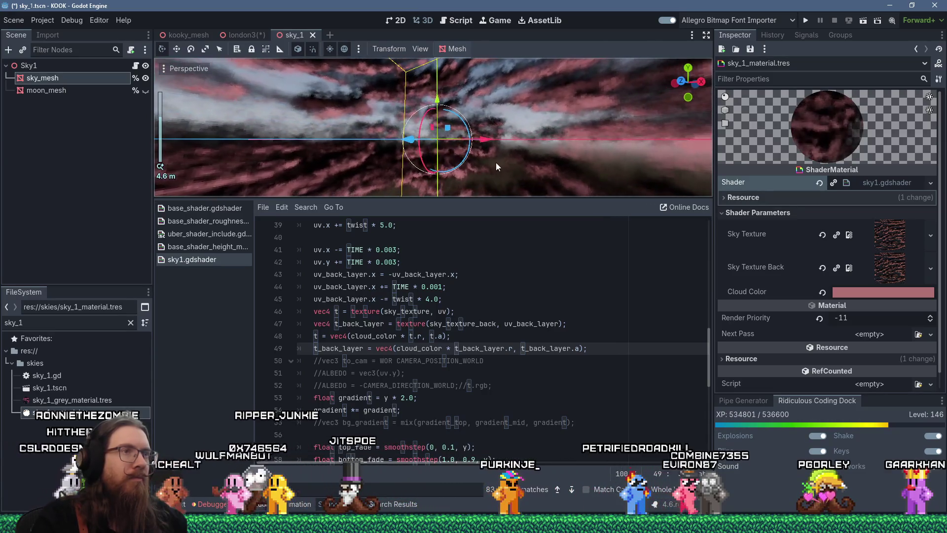
# Run the game to check the red-tinted cloudy town sky, open the console, then close the game
pyautogui.click(803, 22)
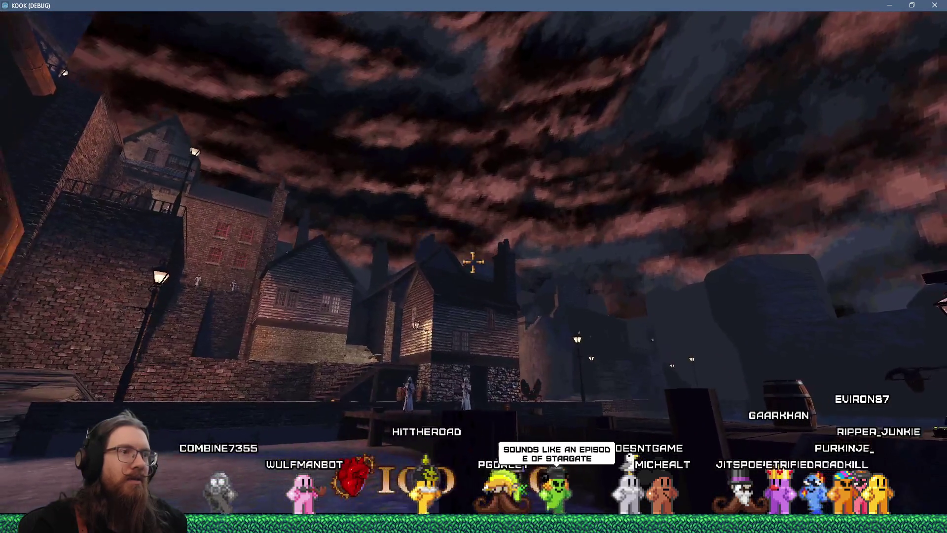
pyautogui.press('`')
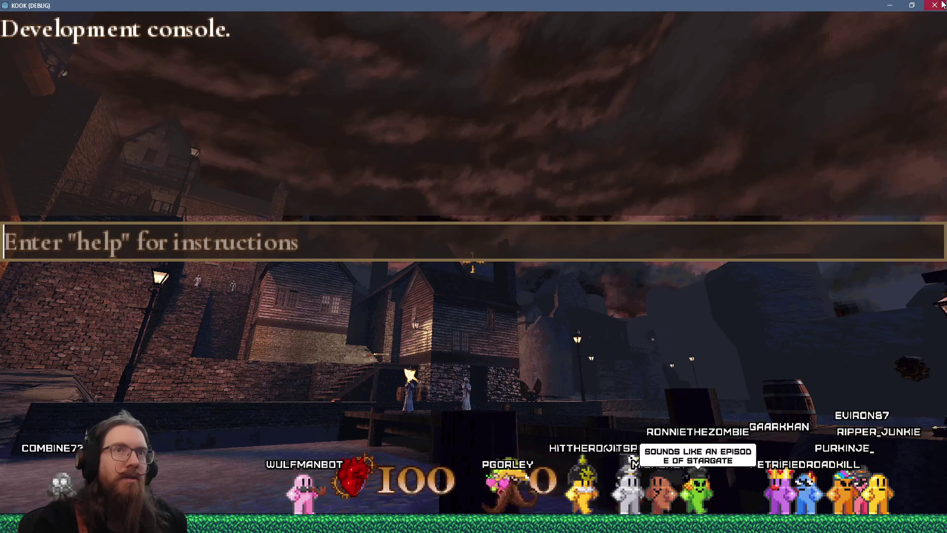
pyautogui.click(943, 4)
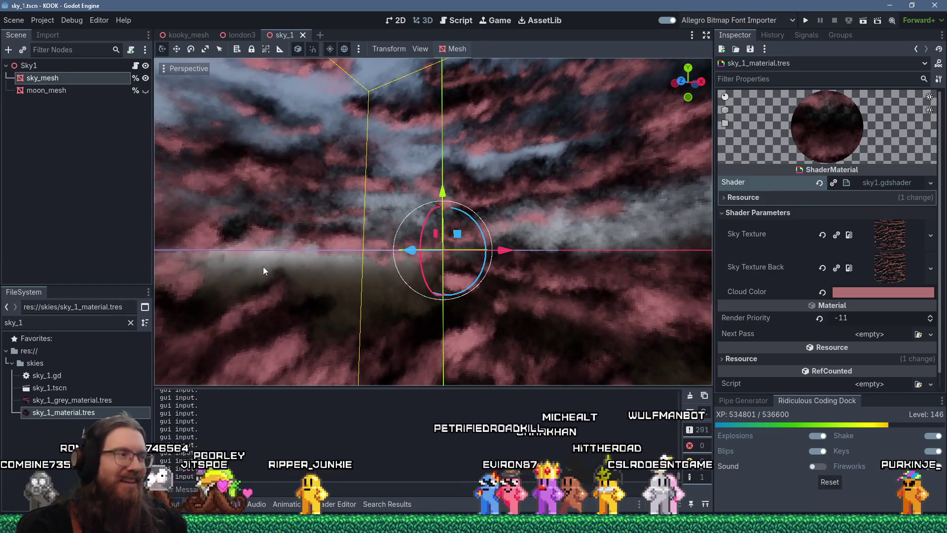
# Set sky_1_grey_material.tres's Cloud Color to the pale blue-grey aeb2c3
pyautogui.doubleClick(80, 400)
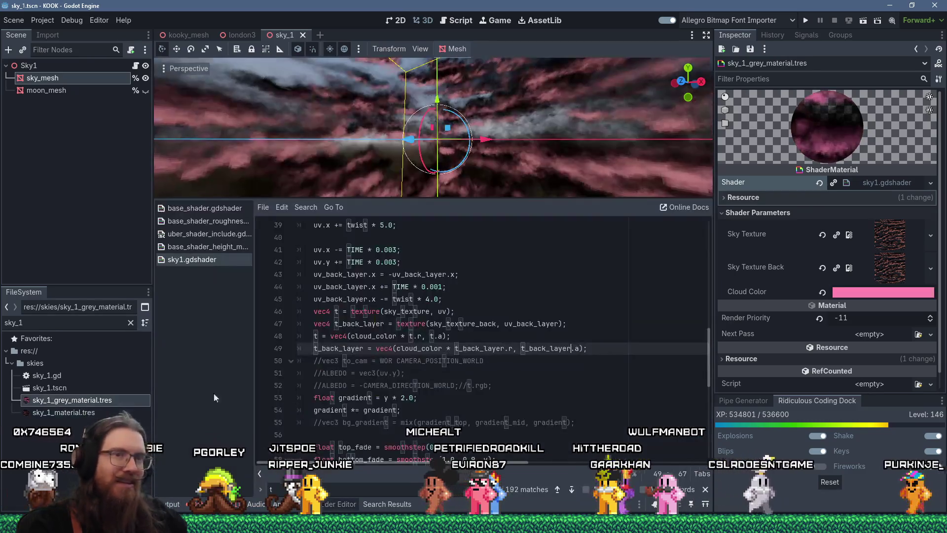
pyautogui.click(883, 294)
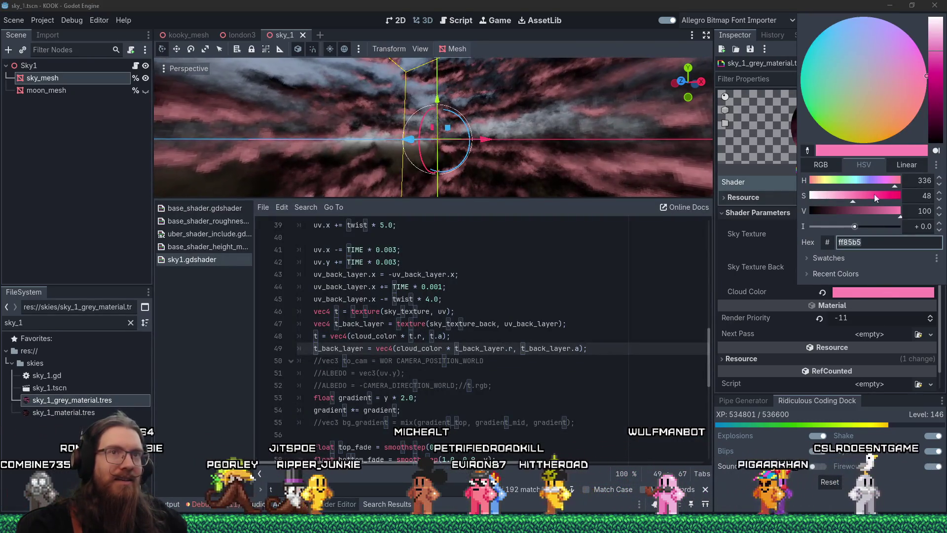
pyautogui.click(870, 84)
pyautogui.moveTo(870, 84); pyautogui.dragTo(865, 64)
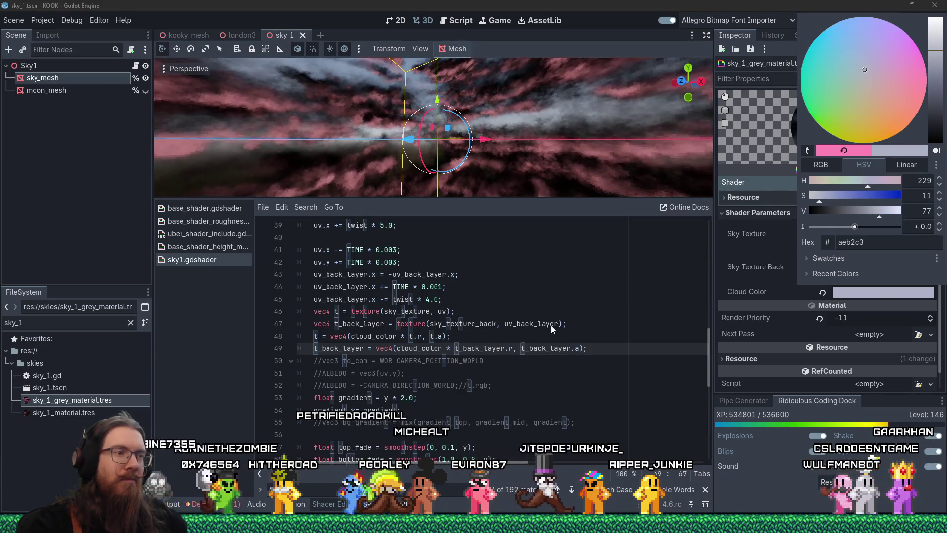
pyautogui.click(569, 333)
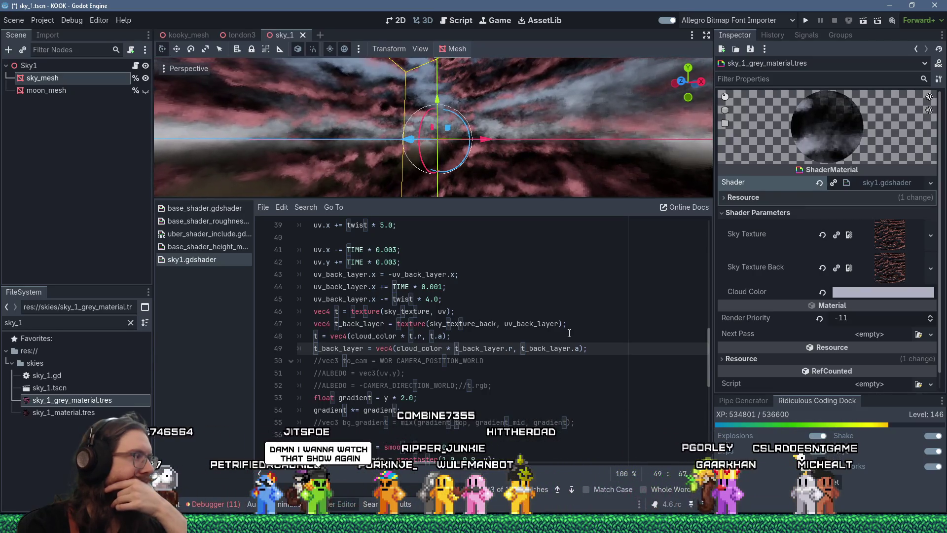
# Make the 3D sky preview taller and select the Sky1 root node to show its settings
pyautogui.scroll(-2, 569, 333)
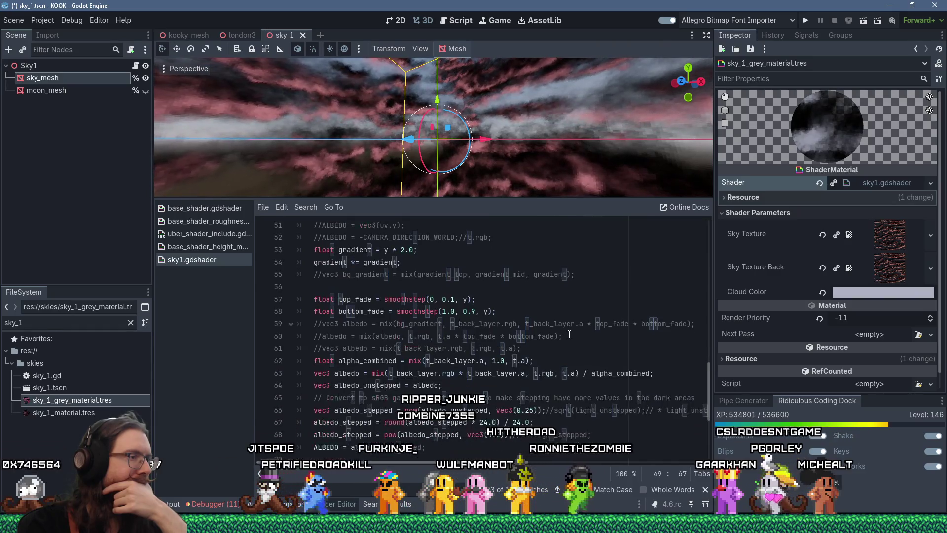
pyautogui.scroll(2, 569, 334)
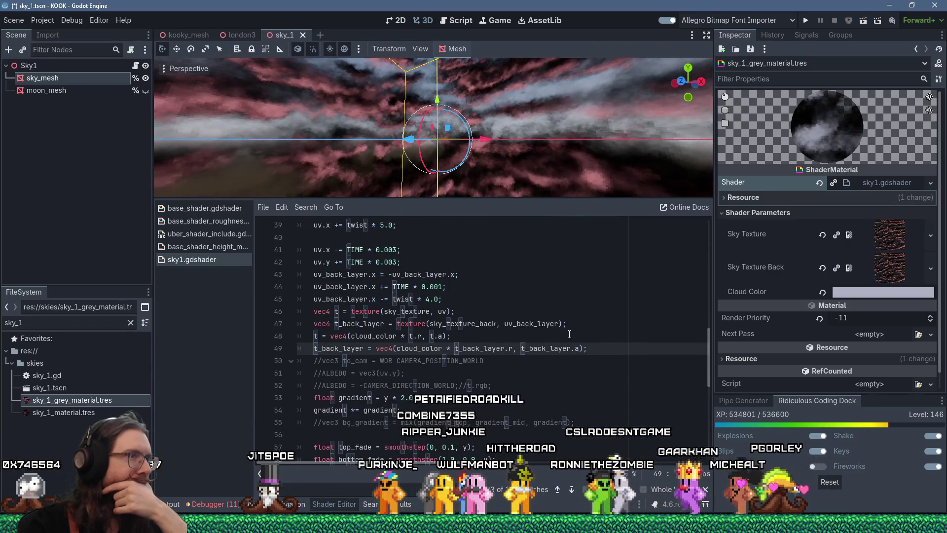
pyautogui.moveTo(547, 117)
pyautogui.mouseDown()
pyautogui.moveTo(527, 71)
pyautogui.moveTo(534, 95)
pyautogui.mouseUp()
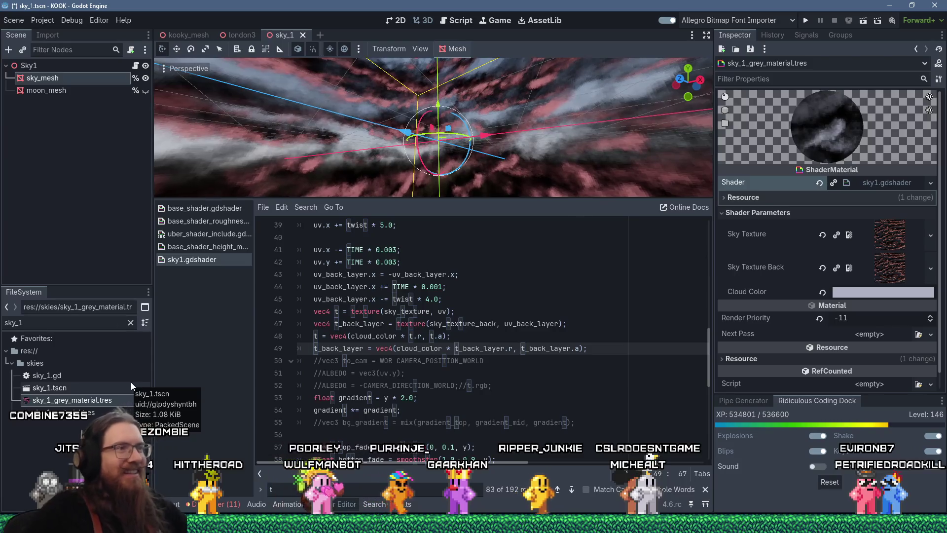
pyautogui.moveTo(567, 206)
pyautogui.mouseDown()
pyautogui.moveTo(537, 276)
pyautogui.moveTo(495, 293)
pyautogui.mouseUp()
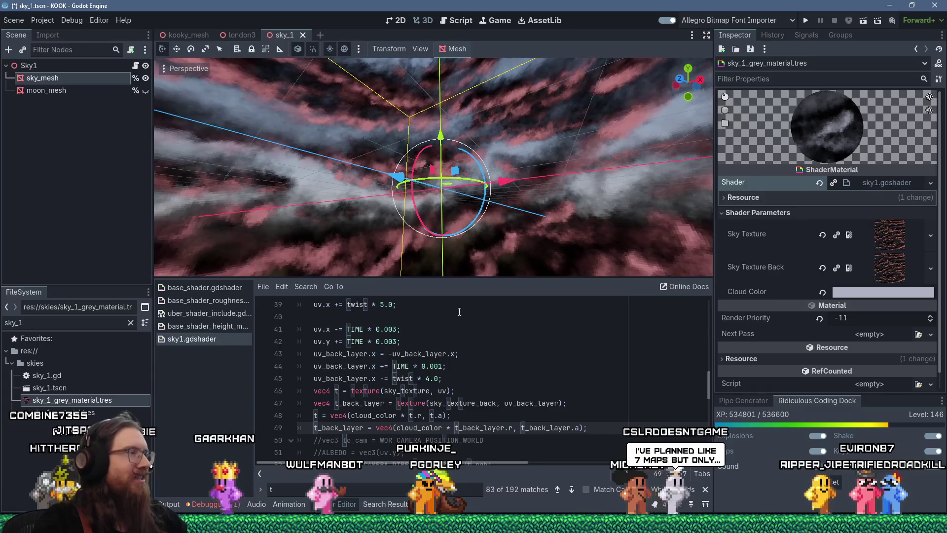
pyautogui.click(42, 67)
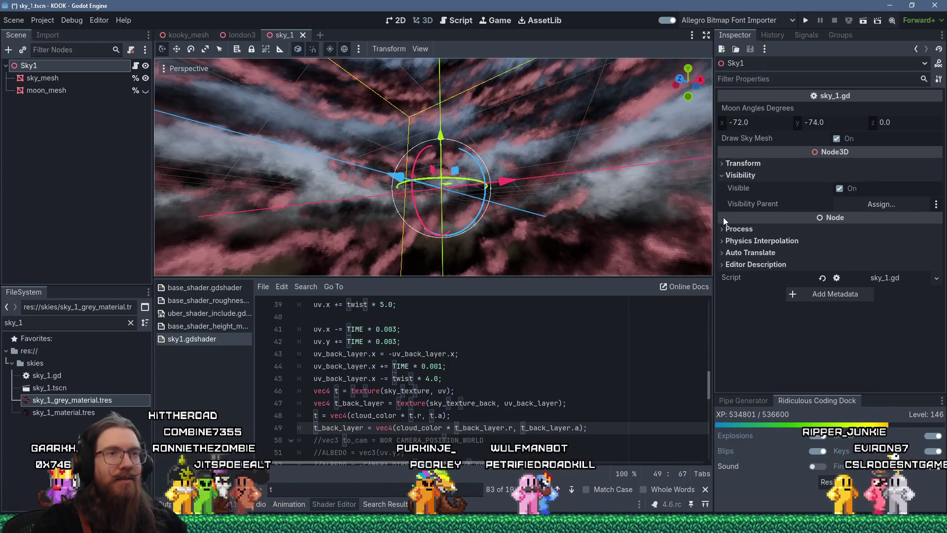
pyautogui.click(136, 67)
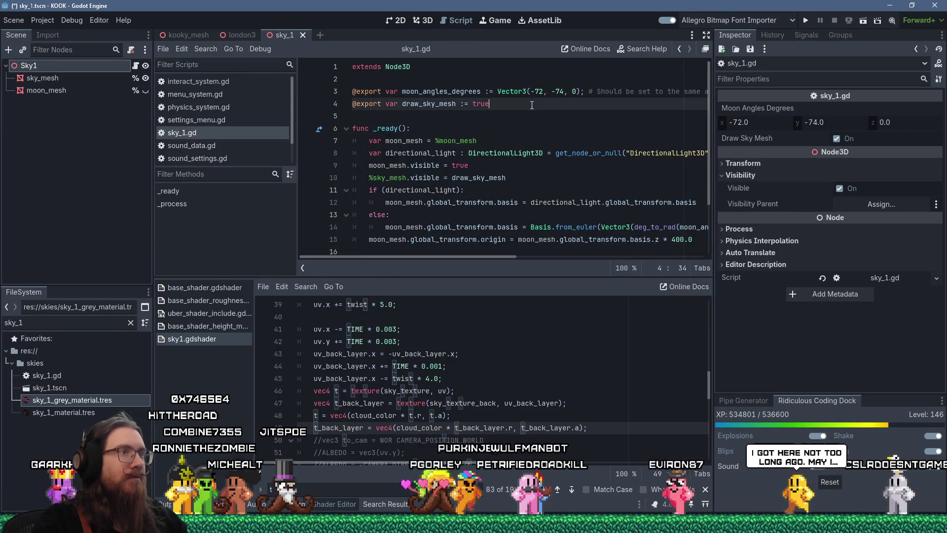
pyautogui.press('Return')
pyautogui.write('@export var ')
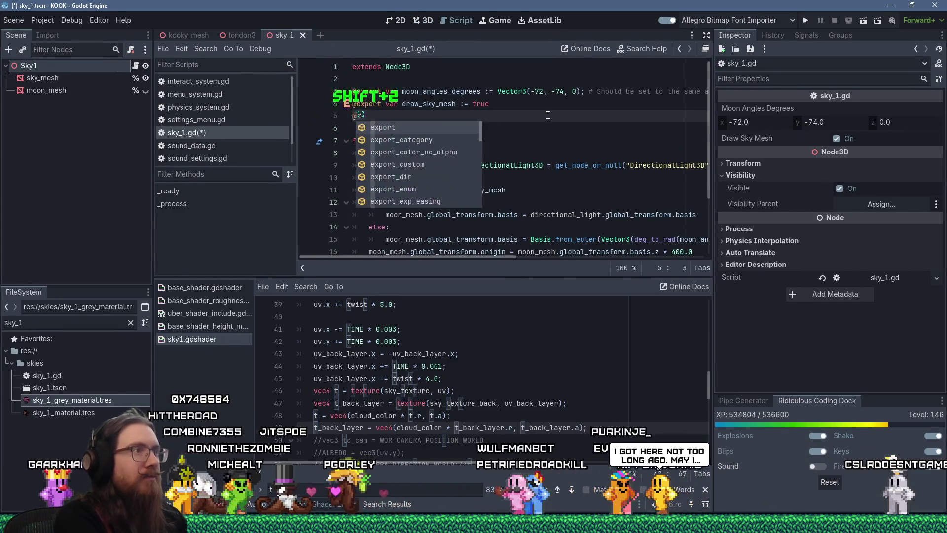
pyautogui.write('sky_materail : M')
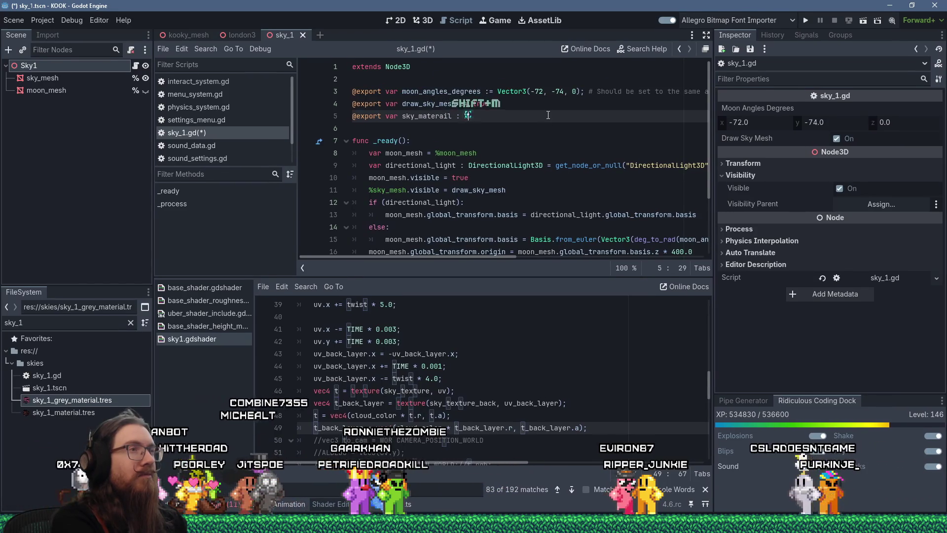
pyautogui.press('BackSpace')
pyautogui.write('Shader')
pyautogui.write('Mater')
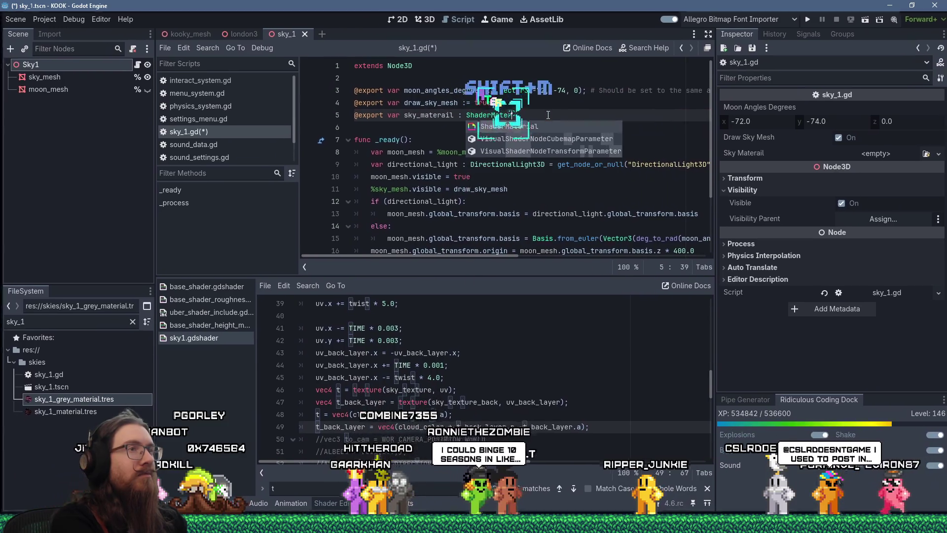
pyautogui.press('Return')
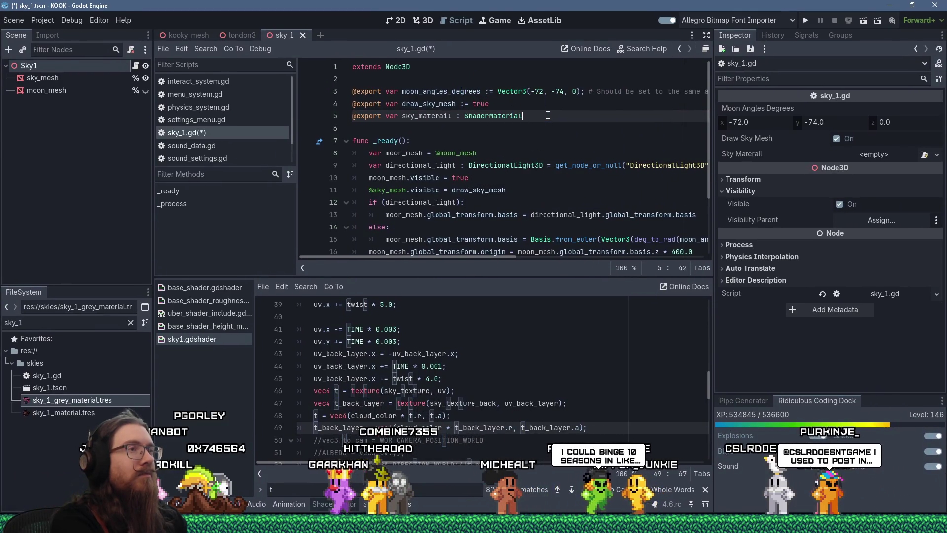
pyautogui.press('Left')
pyautogui.press('Left')
pyautogui.press('Left')
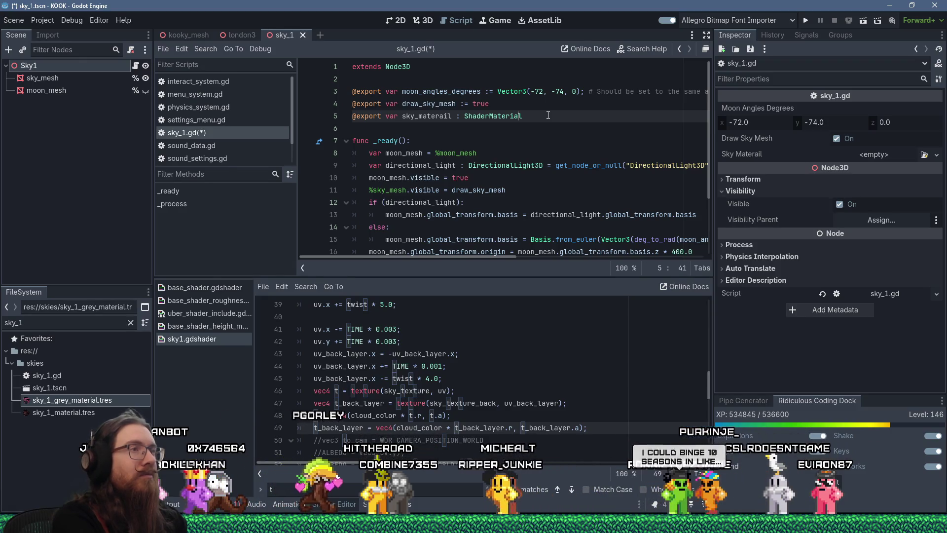
pyautogui.press('BackSpace')
pyautogui.press('BackSpace')
pyautogui.write('ia')
pyautogui.press('End')
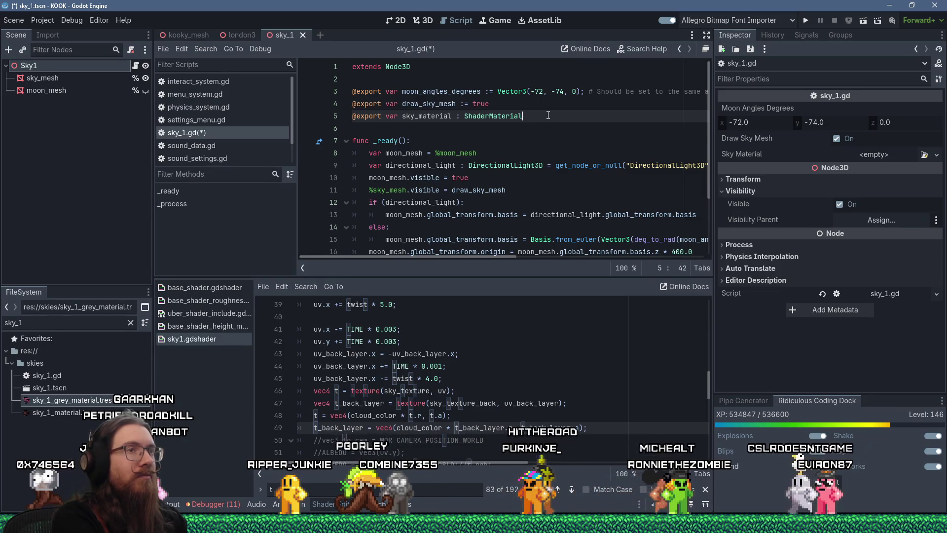
# Give the moon_mesh variable in sky_1.gd the type MeshInstance3D
pyautogui.press('Down')
pyautogui.press('Down')
pyautogui.press('Down')
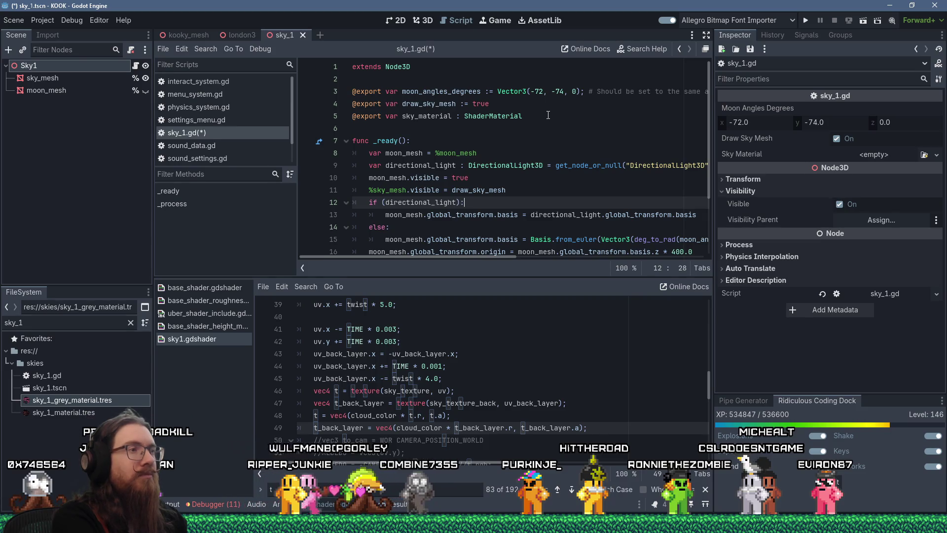
pyautogui.press('Up')
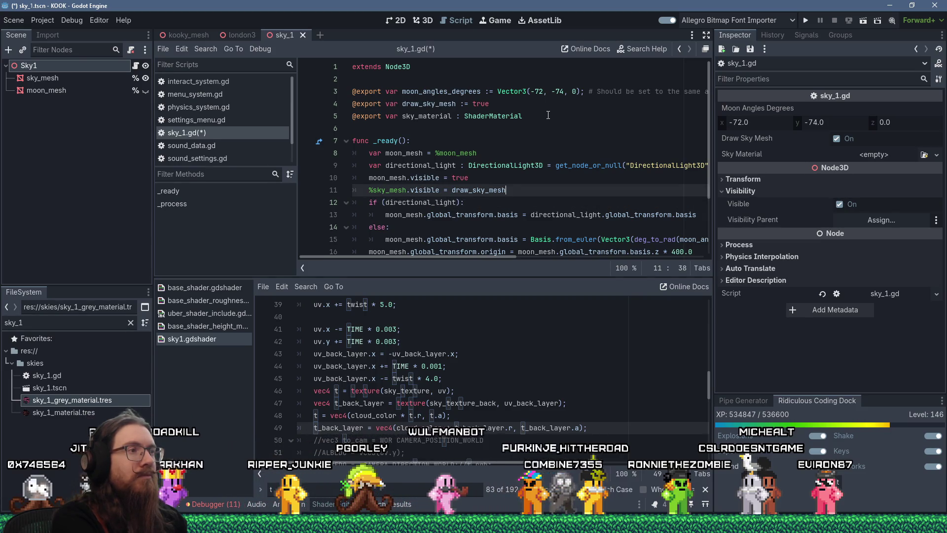
pyautogui.press('Up')
pyautogui.press('Up')
pyautogui.press('Up')
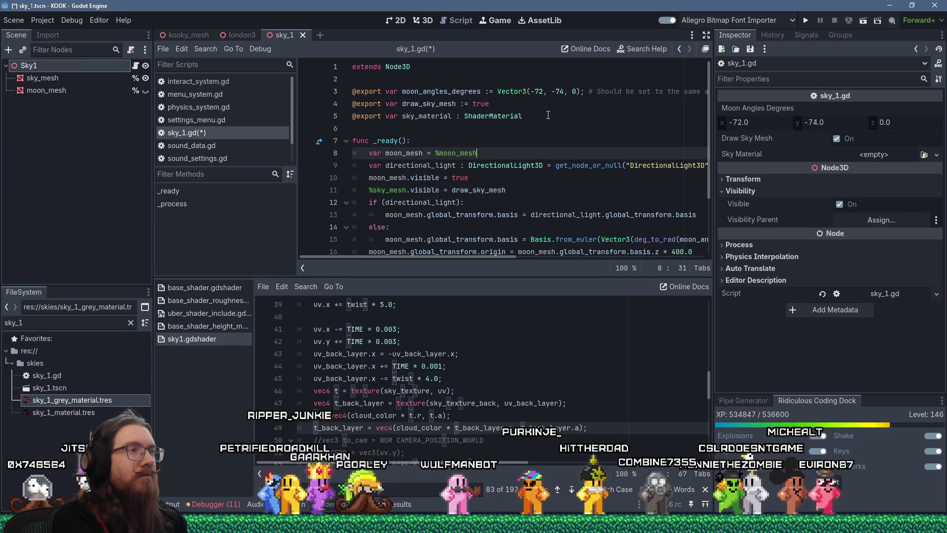
pyautogui.press('Left')
pyautogui.press('Left')
pyautogui.press('Left')
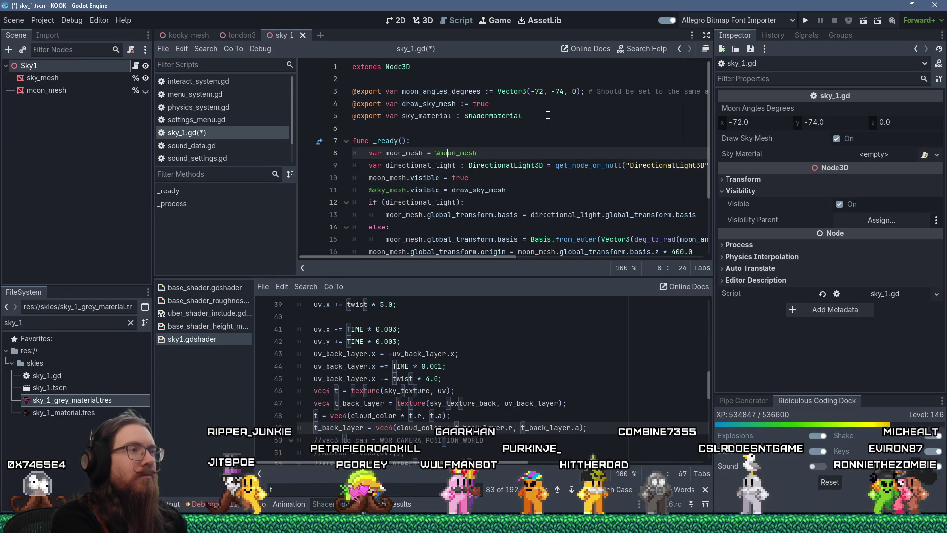
pyautogui.press('Left')
pyautogui.press('Left')
pyautogui.press('Left')
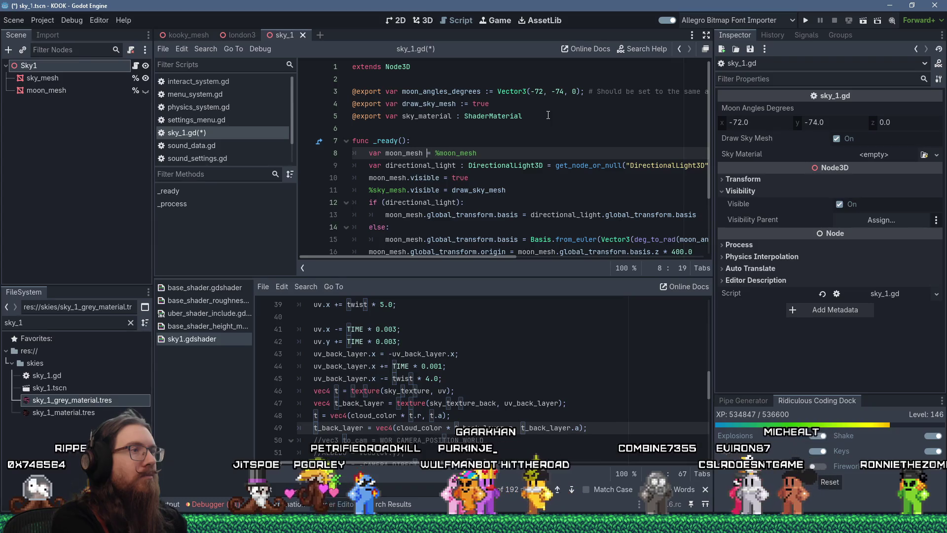
pyautogui.write(': Mesh')
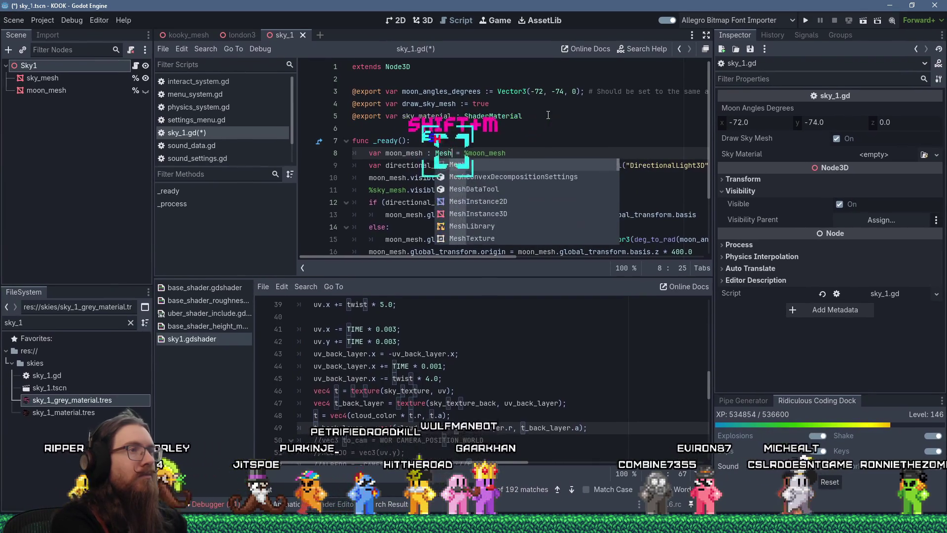
pyautogui.write('In')
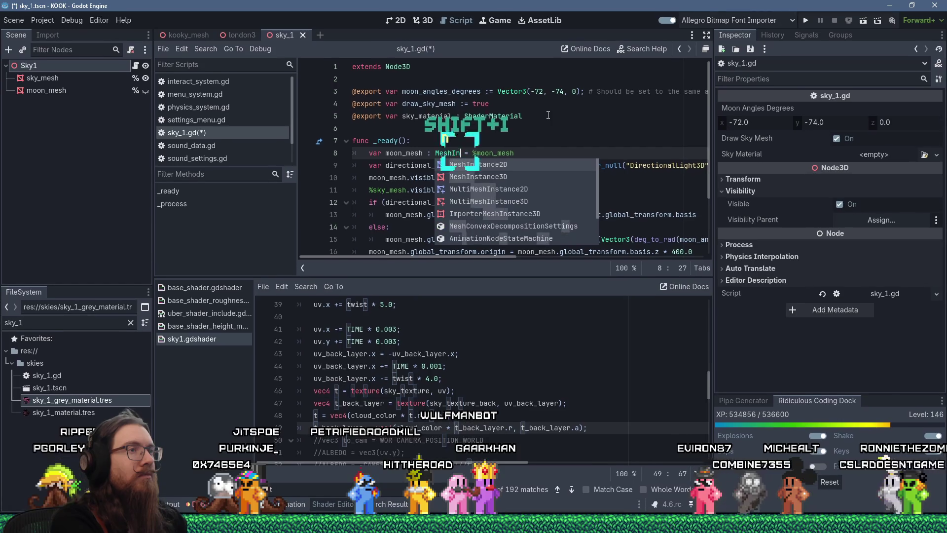
pyautogui.press('Return')
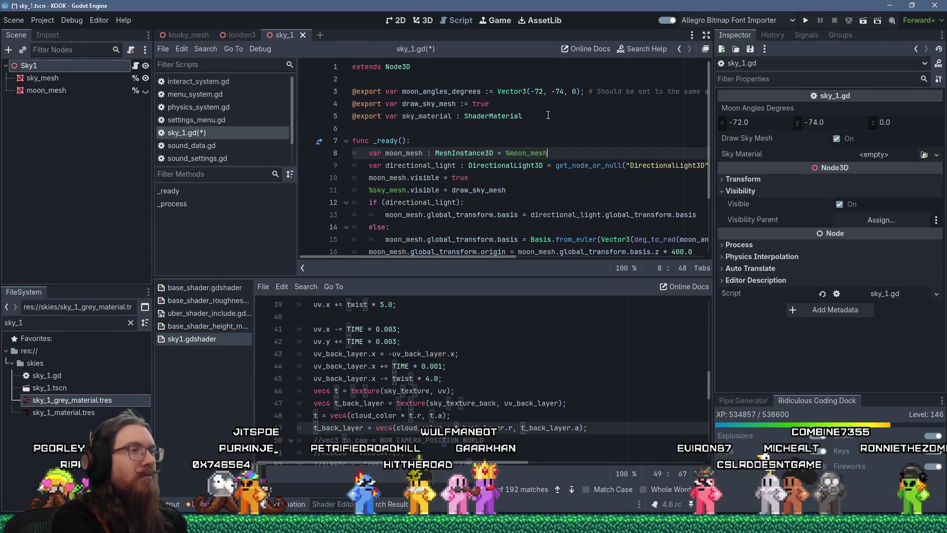
# Add 'var sky_mesh : MeshInstance3D = %sky_mesh' and remove the % from the visibility line
pyautogui.press('Return')
pyautogui.write('var sky_mesh : MeshI')
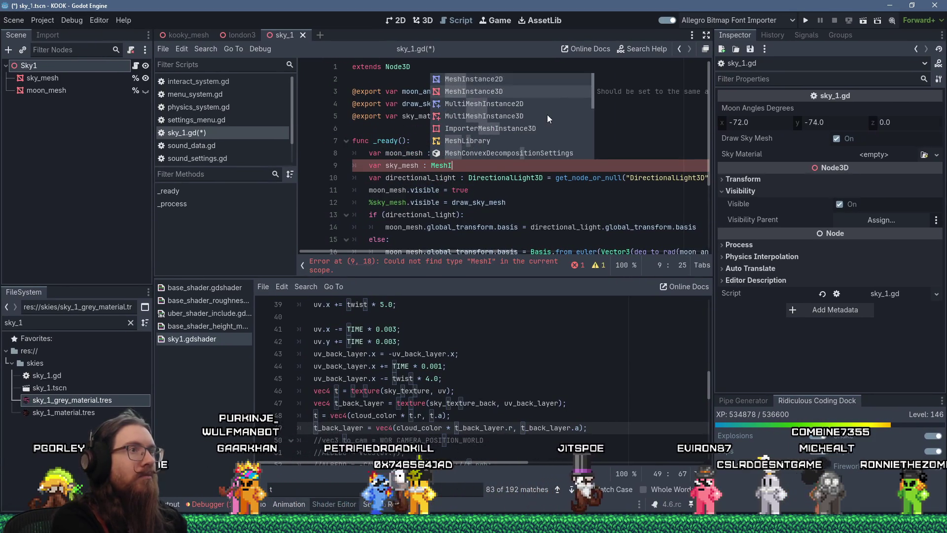
pyautogui.press('Return')
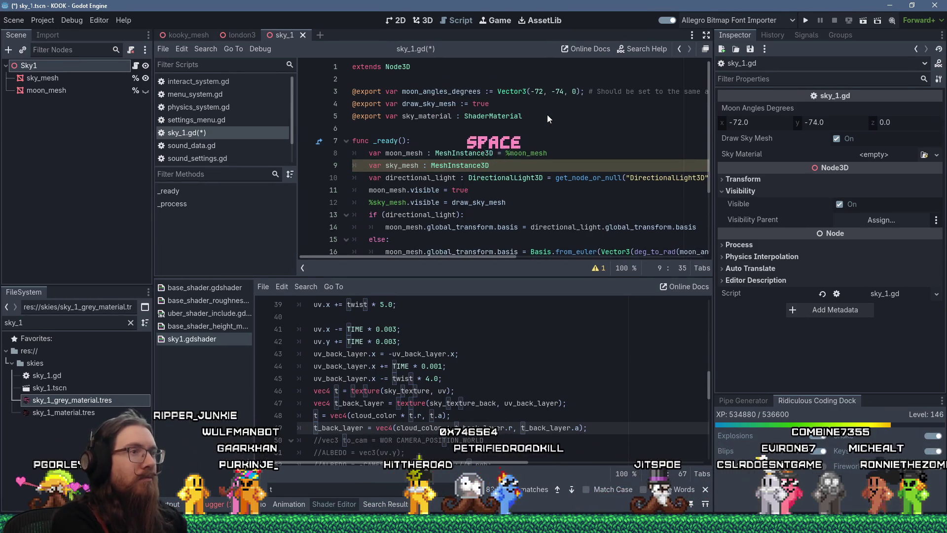
pyautogui.write('= %')
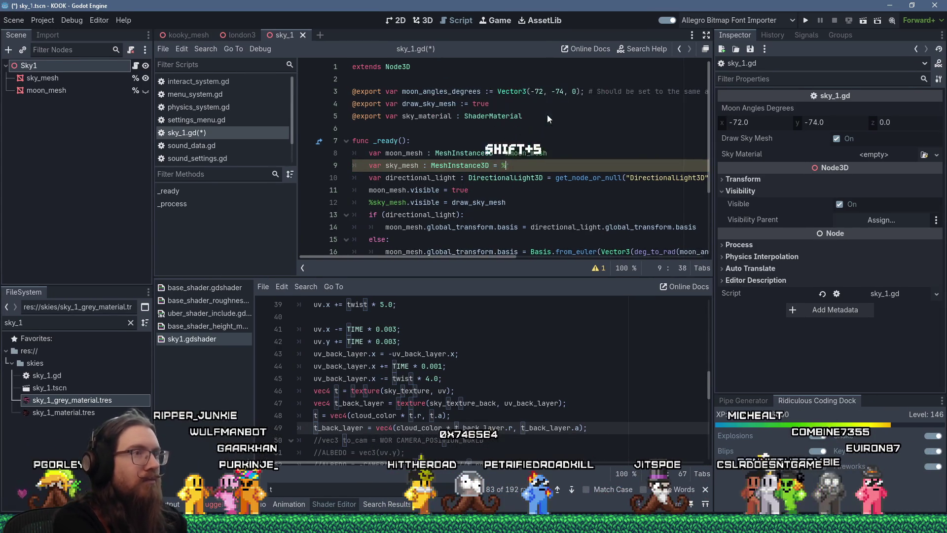
pyautogui.write('sky_mesh')
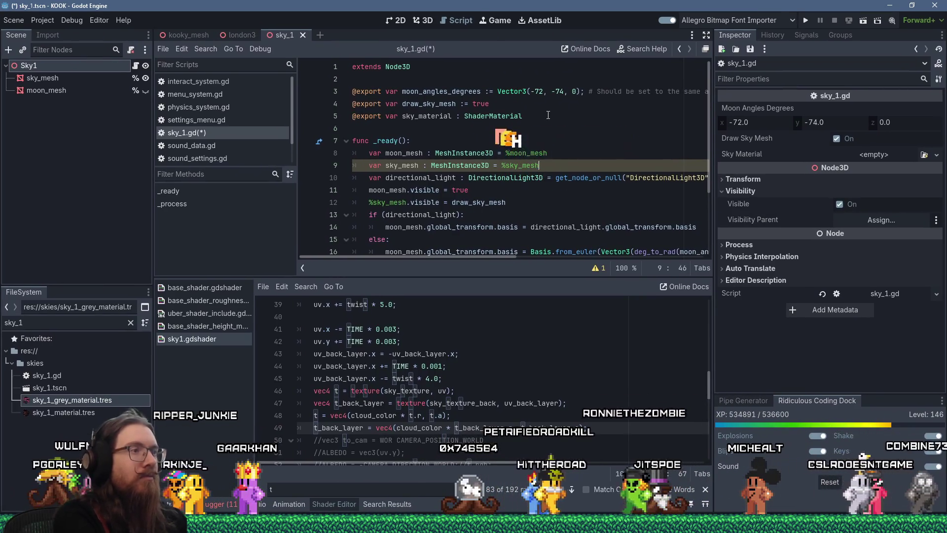
pyautogui.press('Down')
pyautogui.press('Down')
pyautogui.press('Down')
pyautogui.press('Delete')
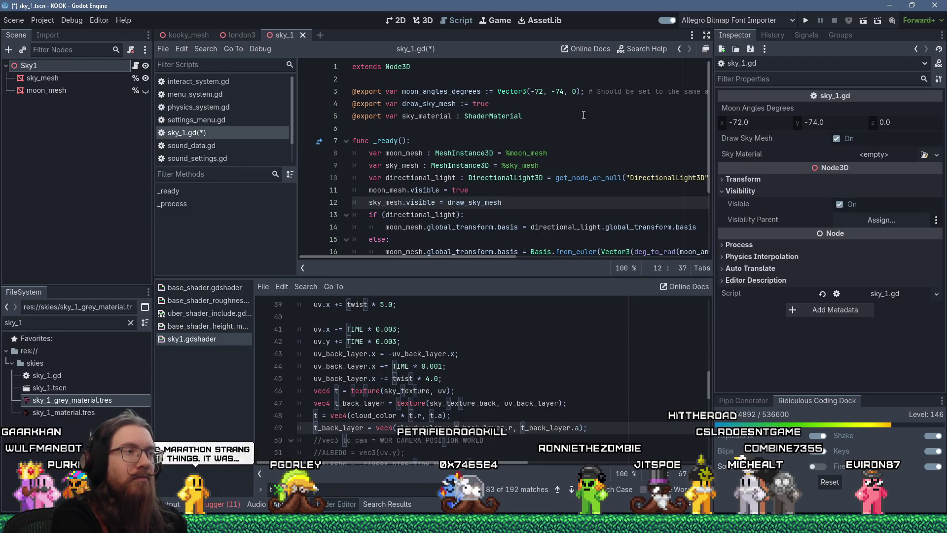
pyautogui.press('Return')
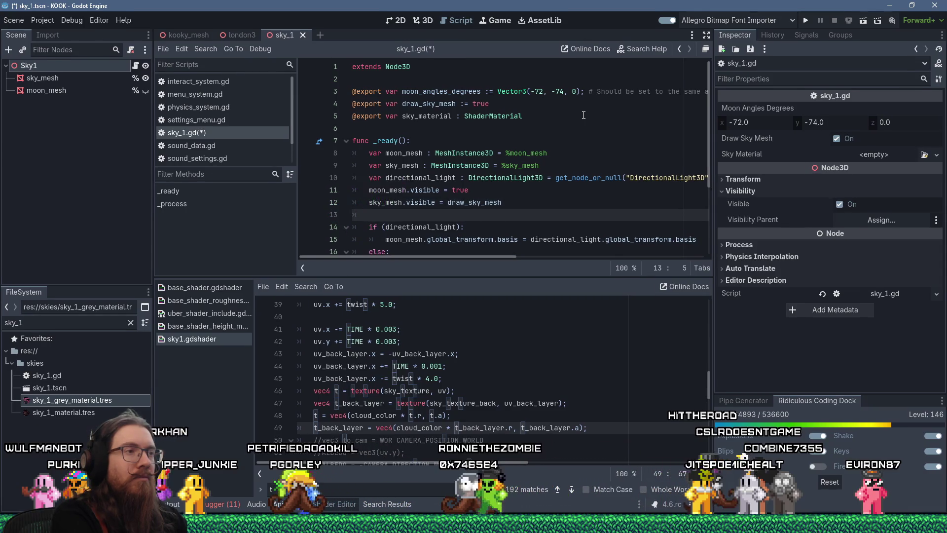
# Add 'if (sky_material): sky_mesh.set_surface_override_material(0, sky_material)' to _ready and save sky_1.gd
pyautogui.write('if (sky')
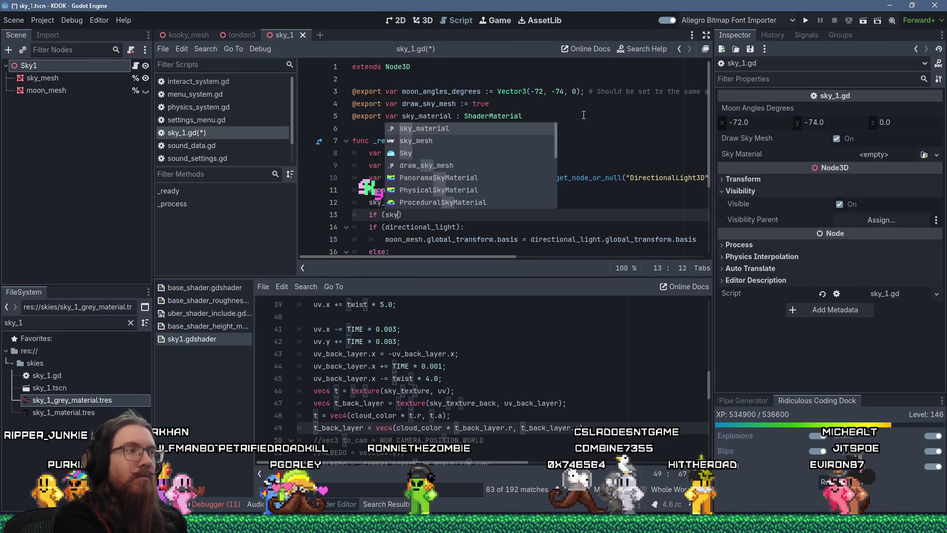
pyautogui.press('Return')
pyautogui.press('Right')
pyautogui.write(':')
pyautogui.press('Return')
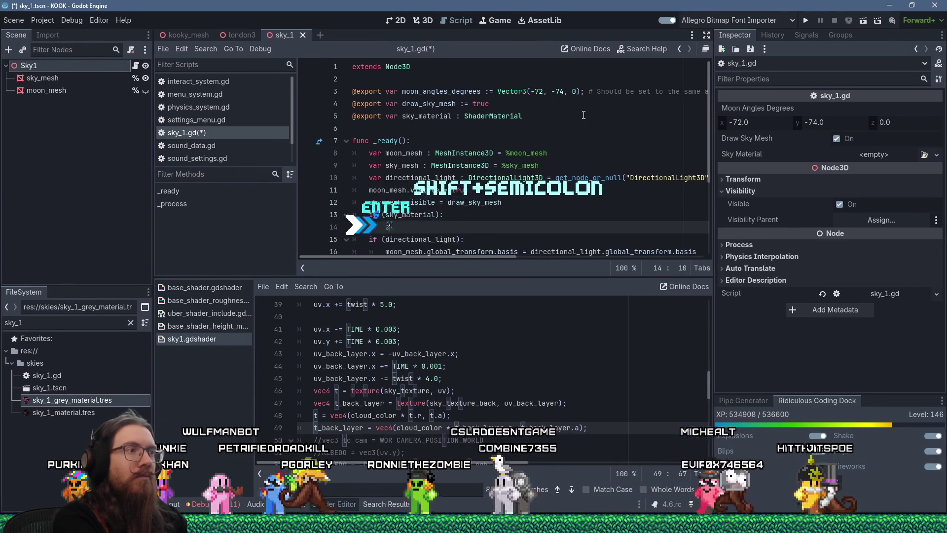
pyautogui.write('sky_mesh.set_ma')
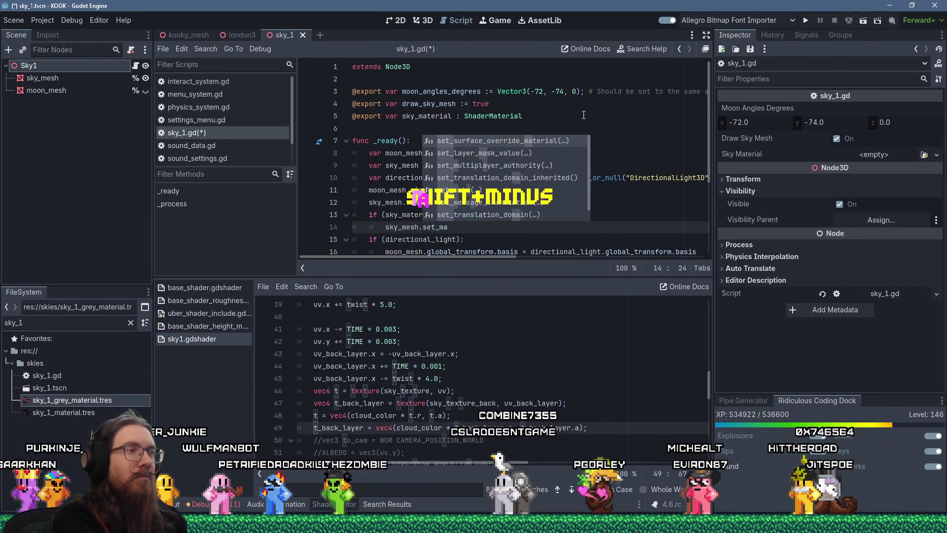
pyautogui.press('BackSpace')
pyautogui.press('BackSpace')
pyautogui.write('sur')
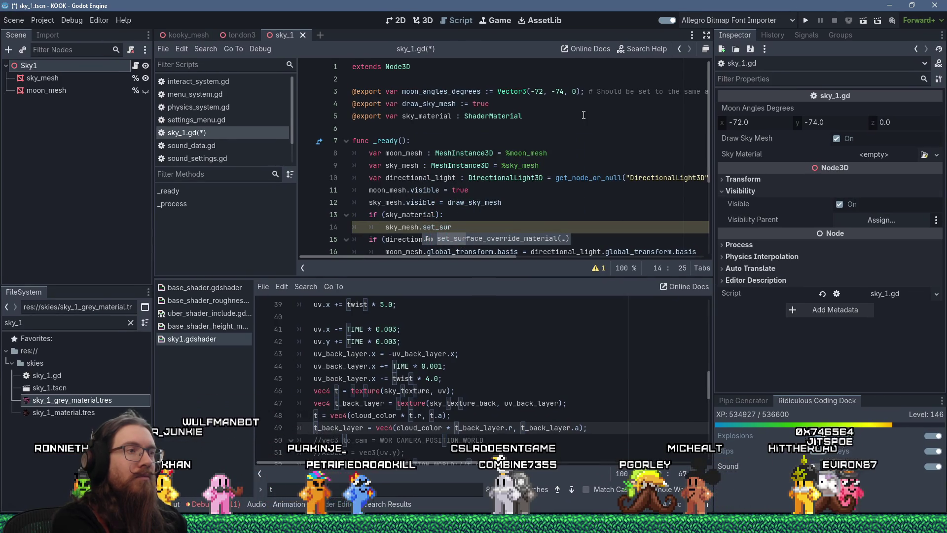
pyautogui.press('Return')
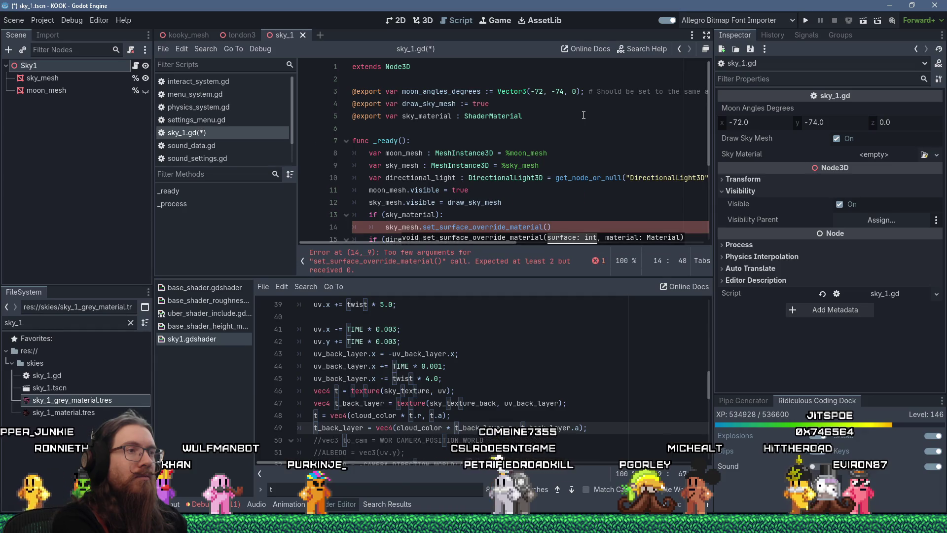
pyautogui.write('0, ')
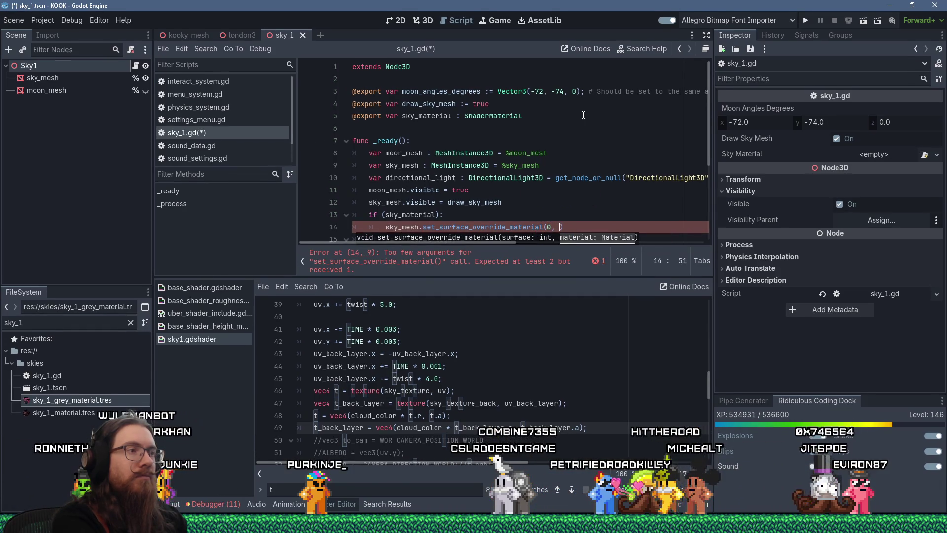
pyautogui.write('sky_material')
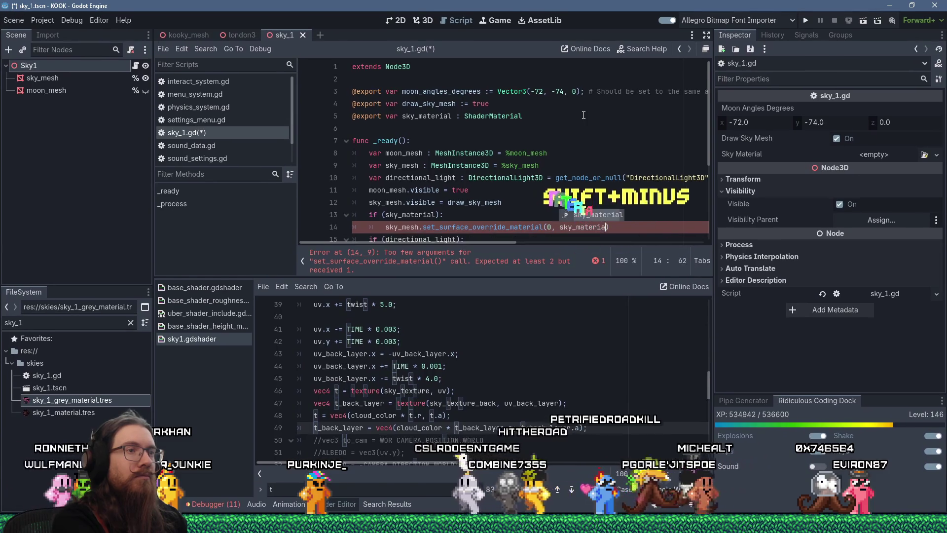
pyautogui.hotkey('ctrl', 's')
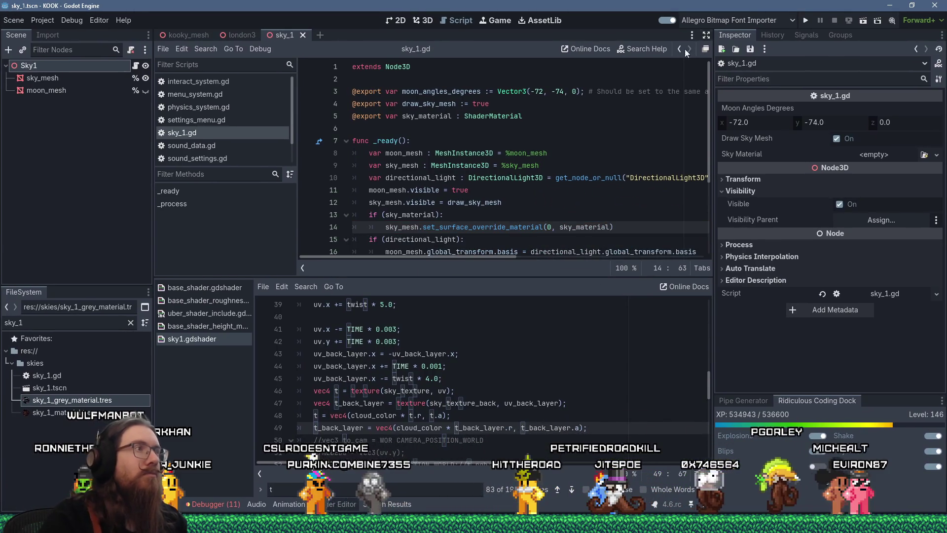
# In london3, set the Sky node's Sky Material to sky_1_grey_material and run the project
pyautogui.moveTo(239, 30)
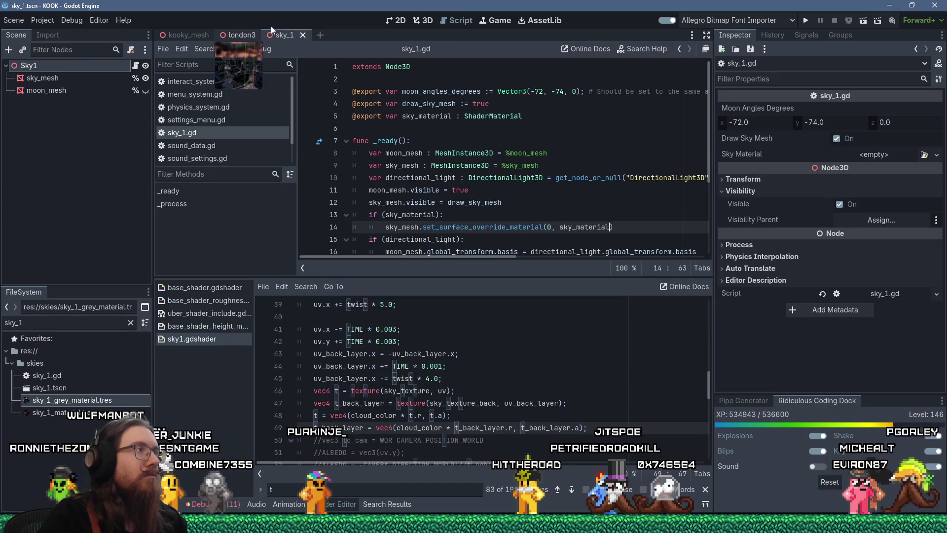
pyautogui.click(229, 34)
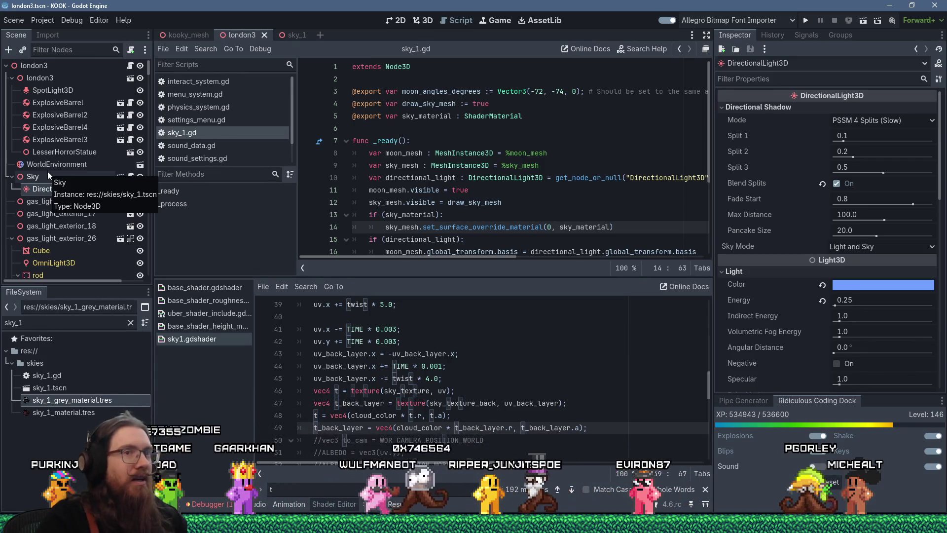
pyautogui.click(36, 178)
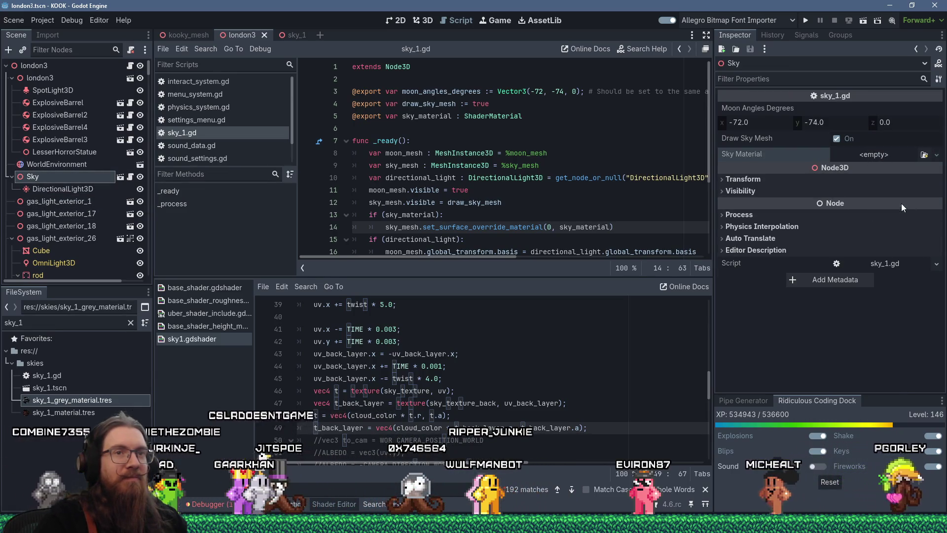
pyautogui.click(924, 154)
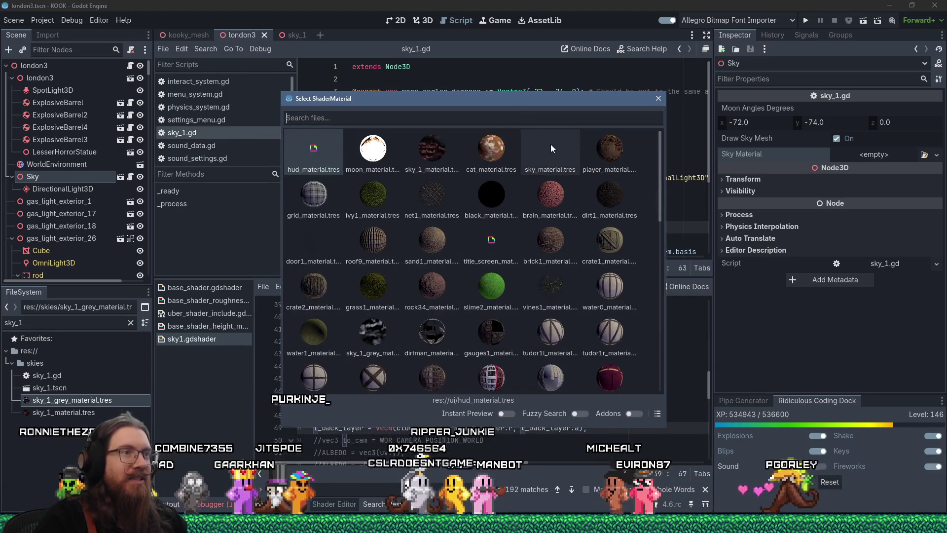
pyautogui.write('sky gr')
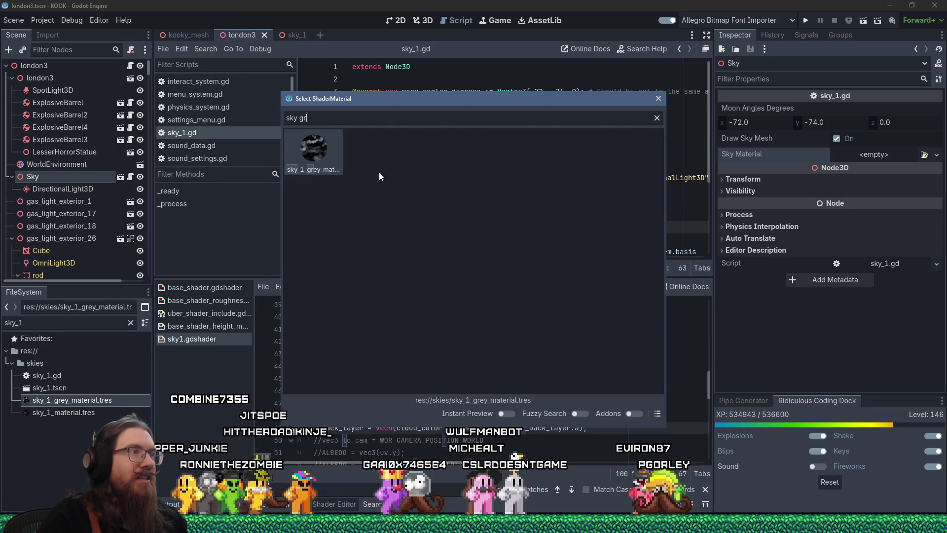
pyautogui.press('Return')
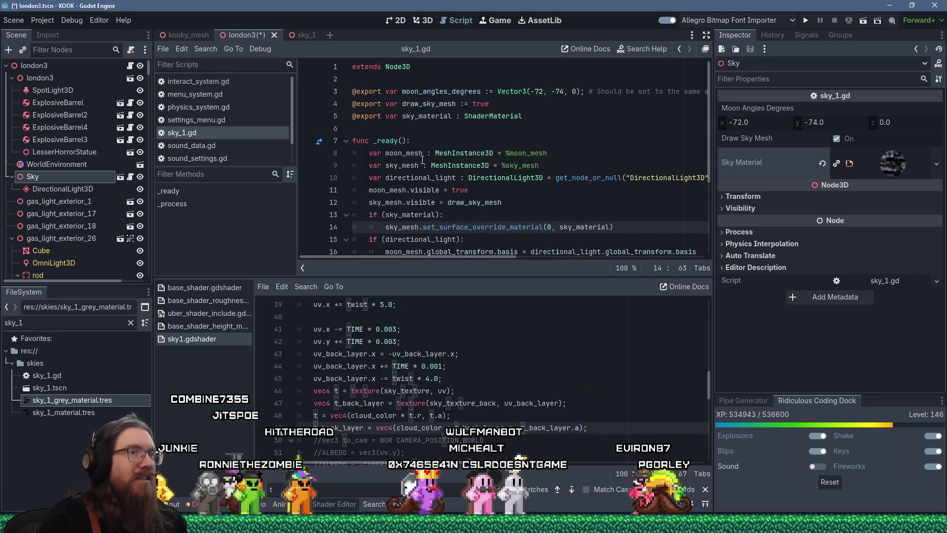
pyautogui.click(806, 20)
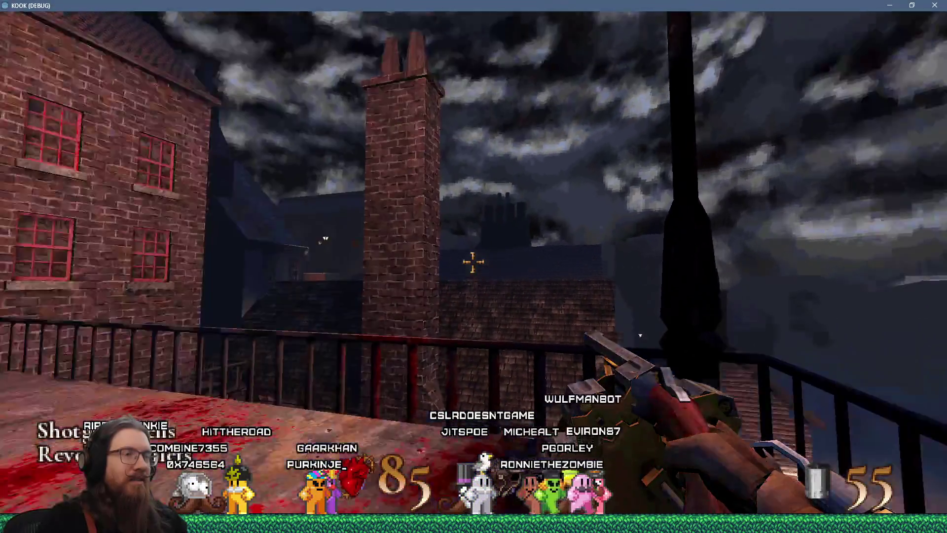
# Walk across the rooftops toward the chimneys to view the dark grey cloudy sky
pyautogui.moveTo(472, 262)
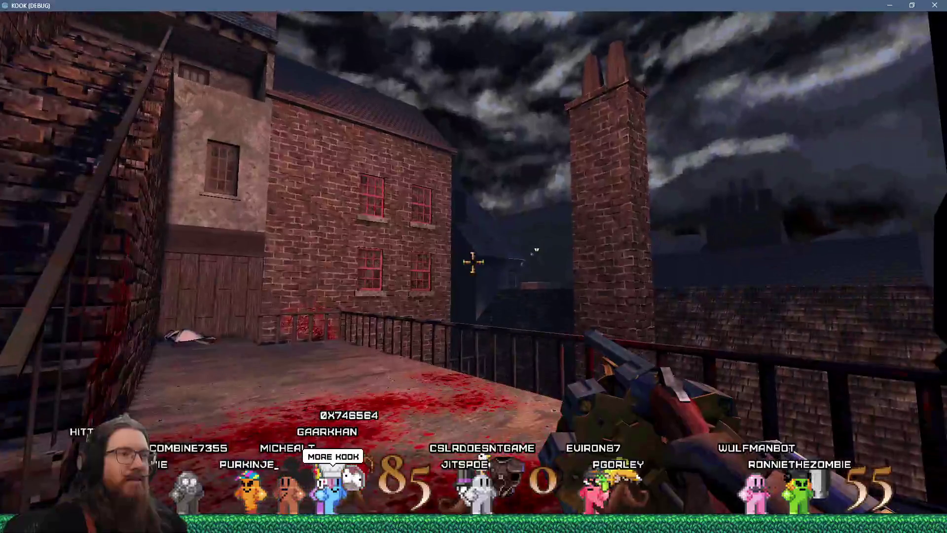
pyautogui.press('w')
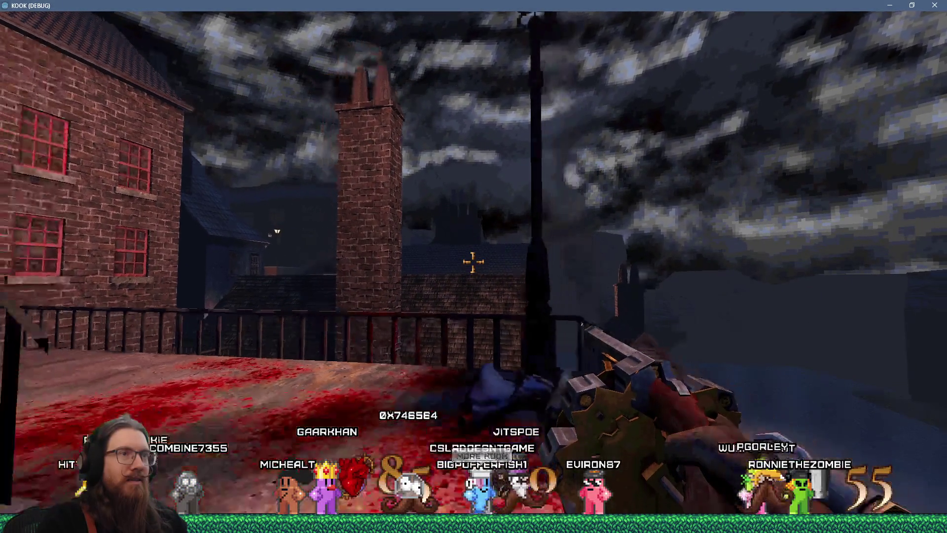
pyautogui.press('space')
pyautogui.press('w')
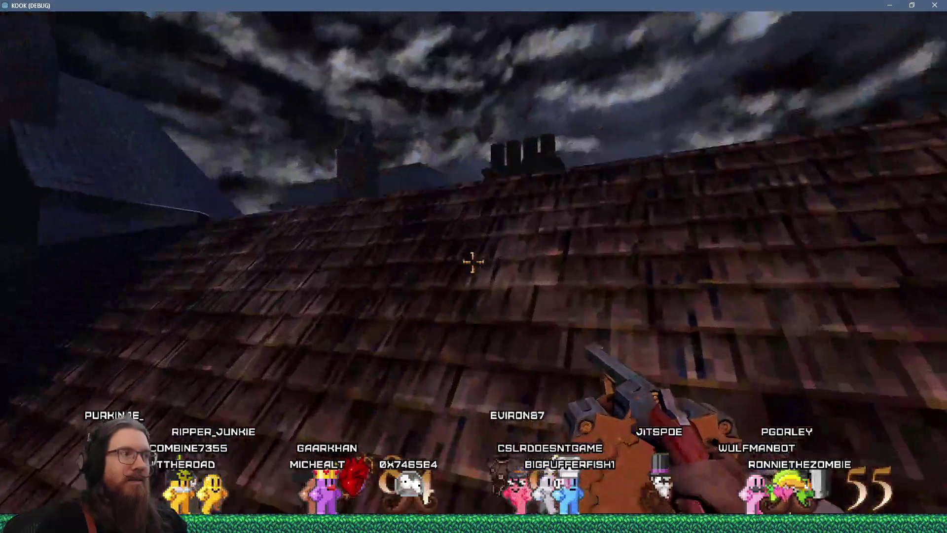
pyautogui.press('w')
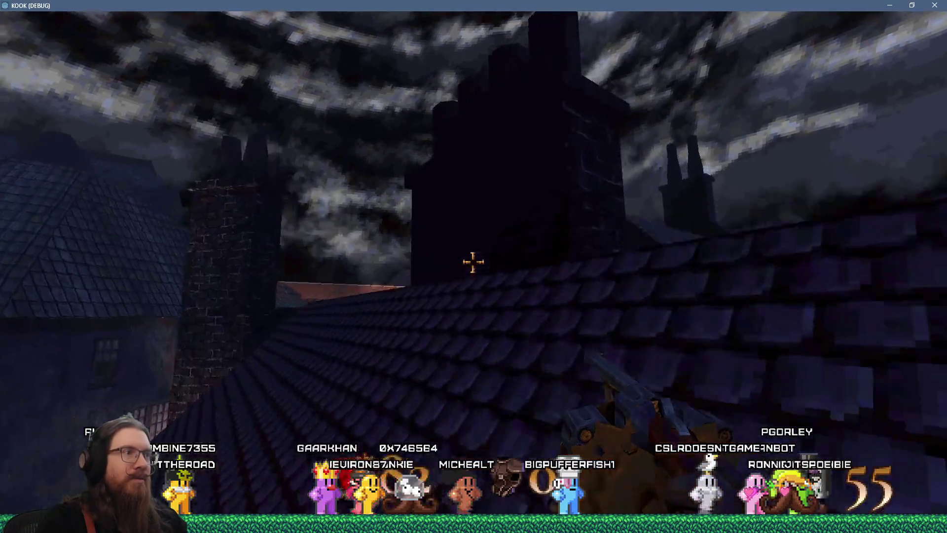
pyautogui.press('w')
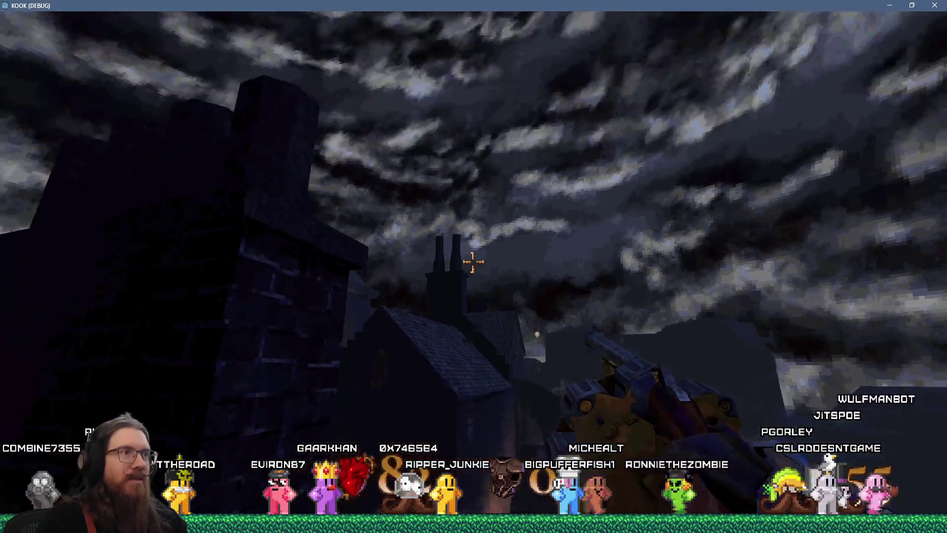
# Close the game with the quit command in the development console
pyautogui.press('`')
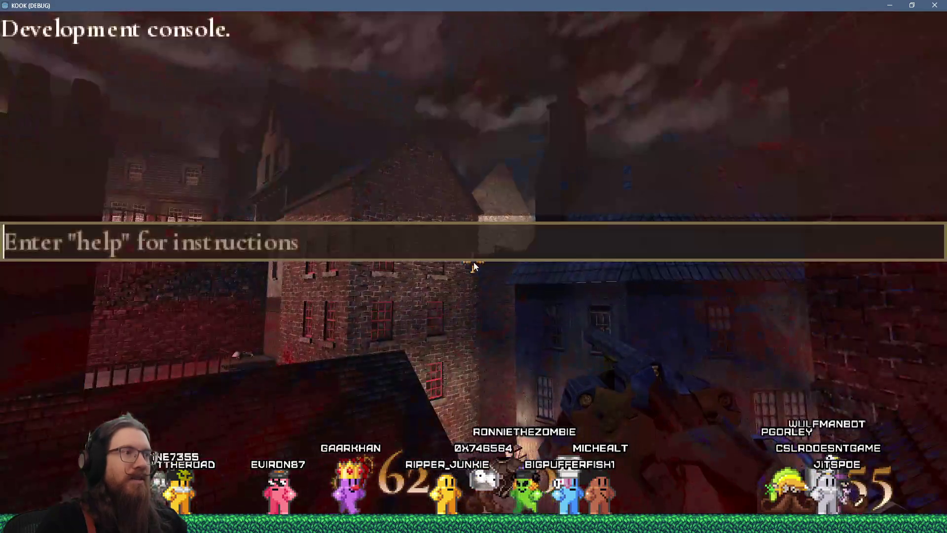
pyautogui.write('t')
pyautogui.press('Return')
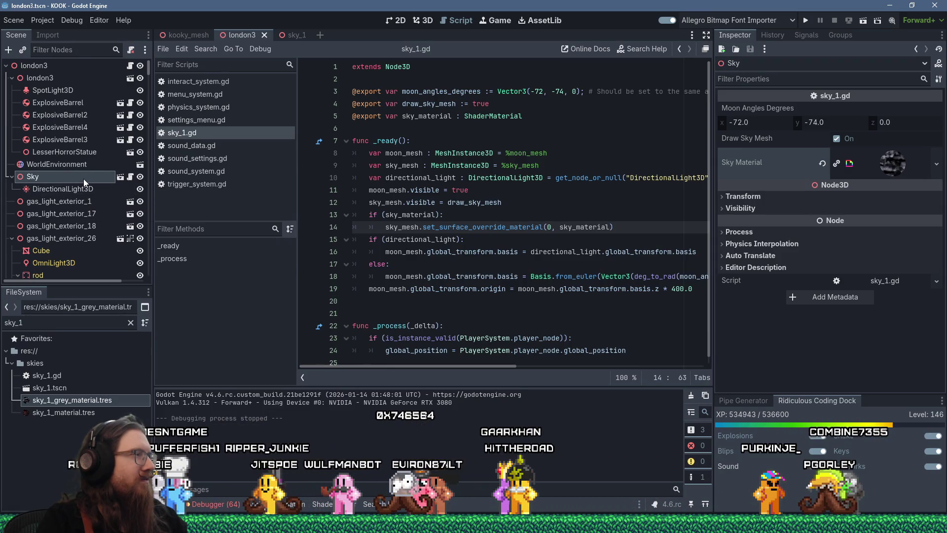
# Open the grey sky material's shader and declare a cloud_shadow_color uniform below cloud_color
pyautogui.doubleClick(76, 401)
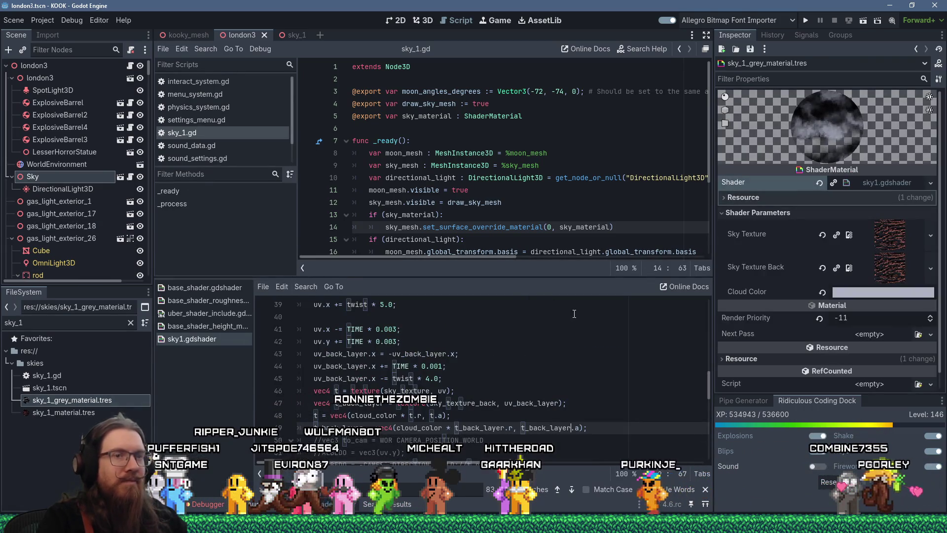
pyautogui.scroll(10, 543, 384)
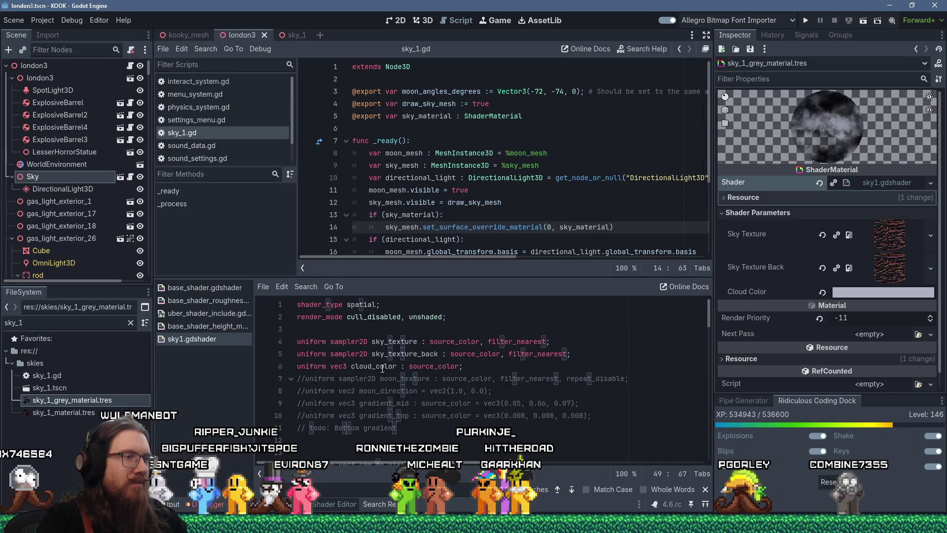
pyautogui.click(485, 370)
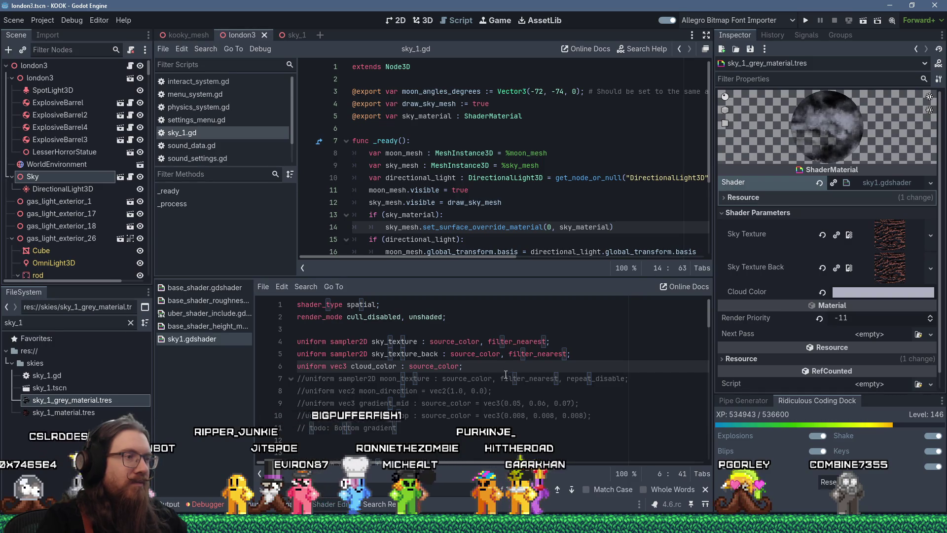
pyautogui.press('Return')
pyautogui.write('uniform ve')
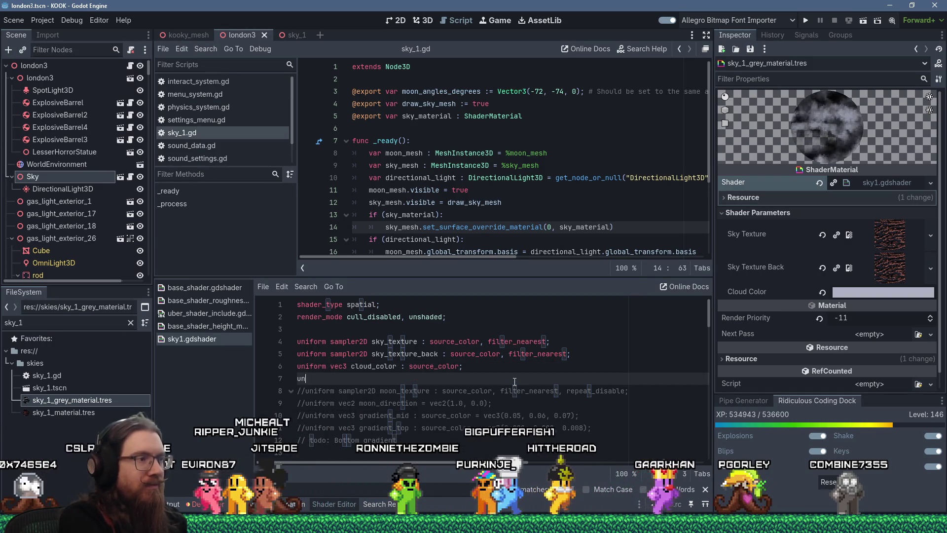
pyautogui.write('c3 clou')
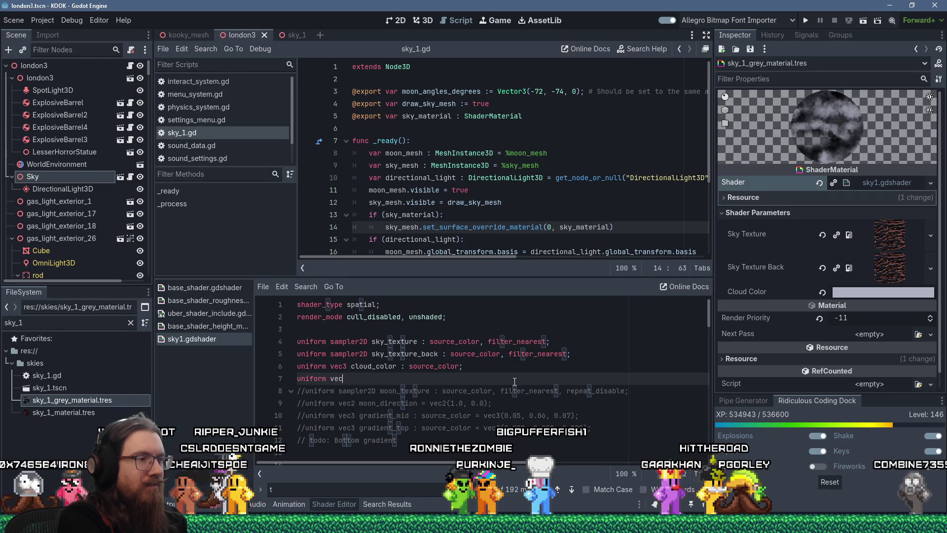
pyautogui.write('d_shadow')
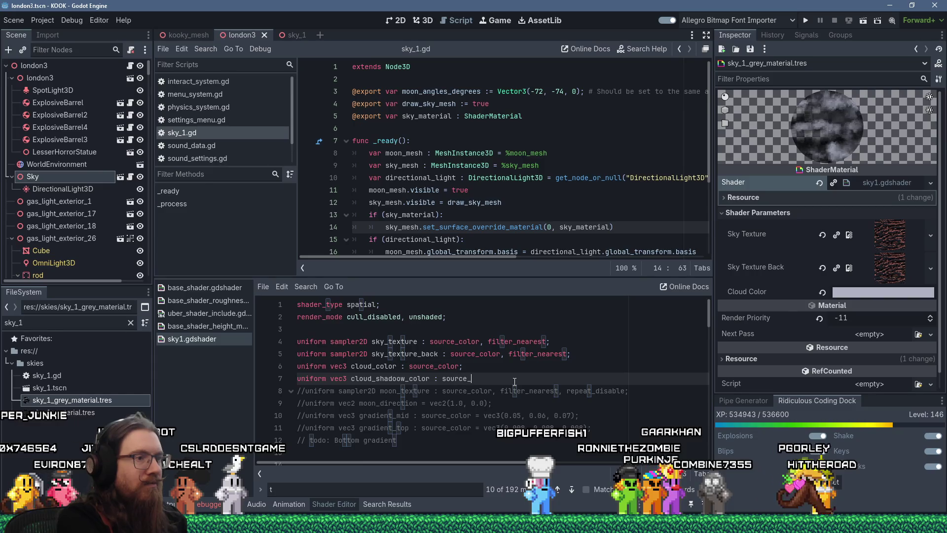
# Search the shader for cloud_color uses, landing on line 49
pyautogui.scroll(-3, 514, 381)
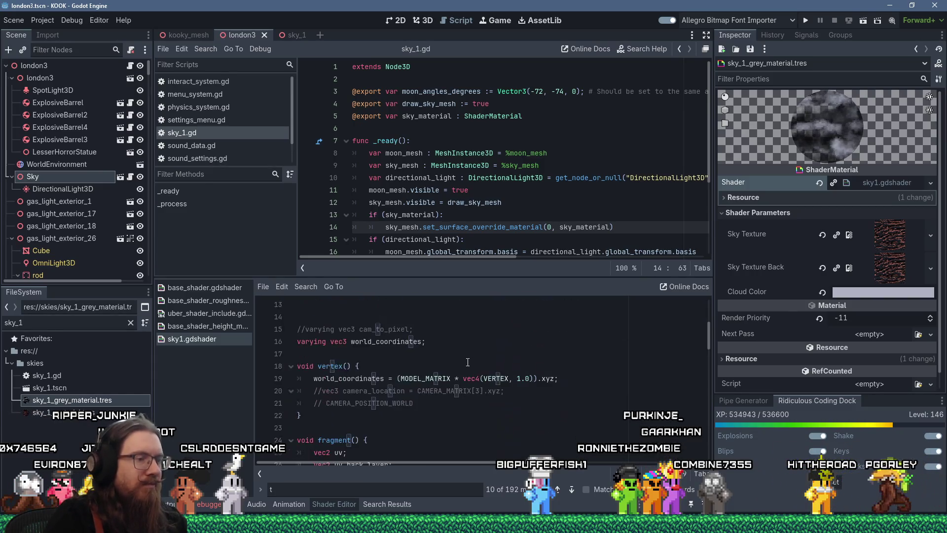
pyautogui.scroll(3, 430, 354)
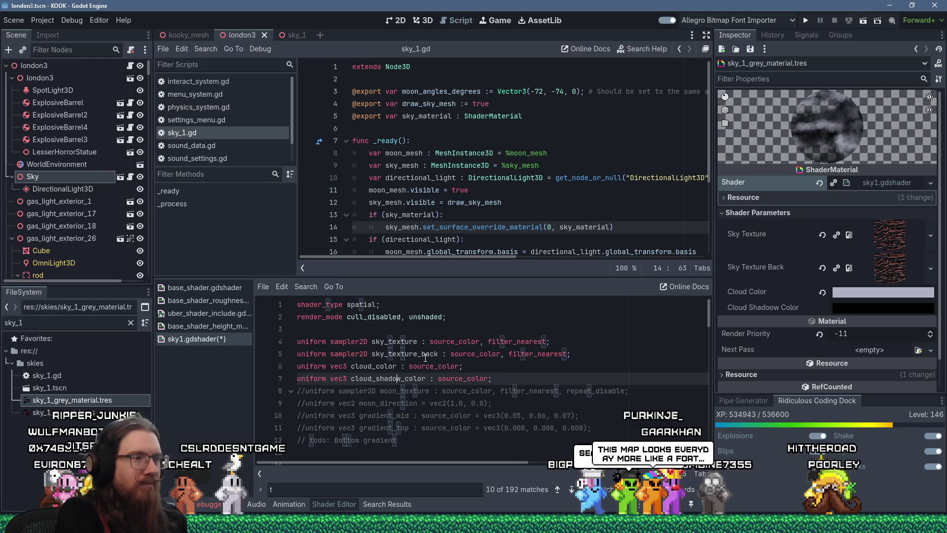
pyautogui.scroll(-15, 442, 357)
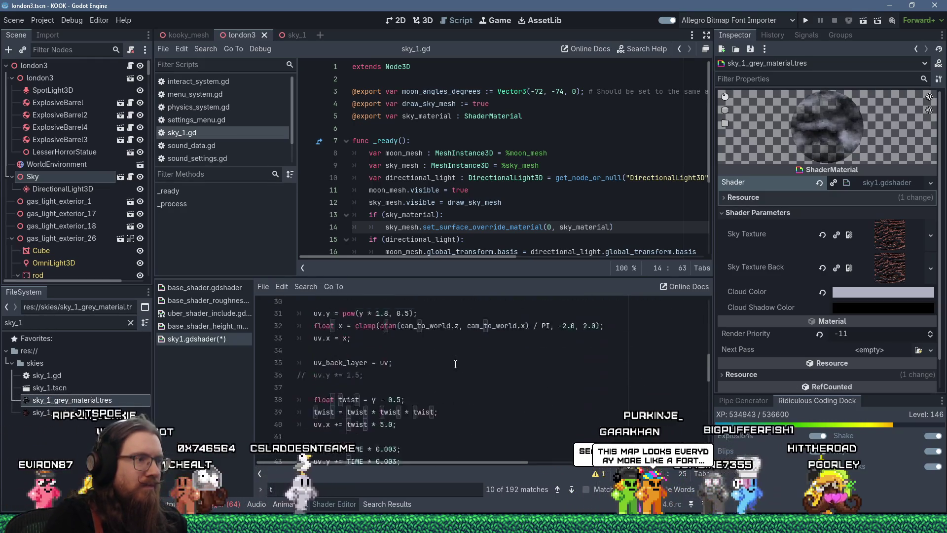
pyautogui.scroll(-2, 455, 364)
pyautogui.scroll(-2, 456, 364)
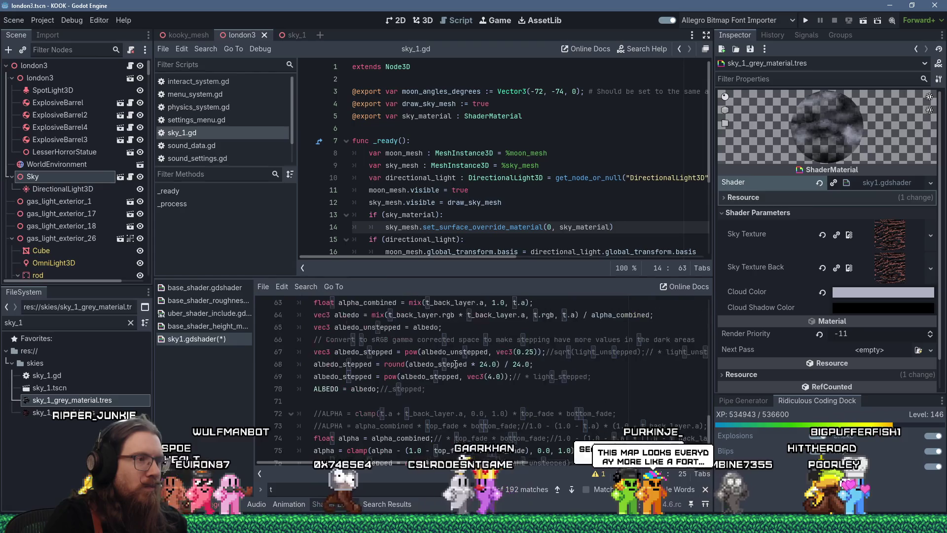
pyautogui.scroll(-1, 455, 364)
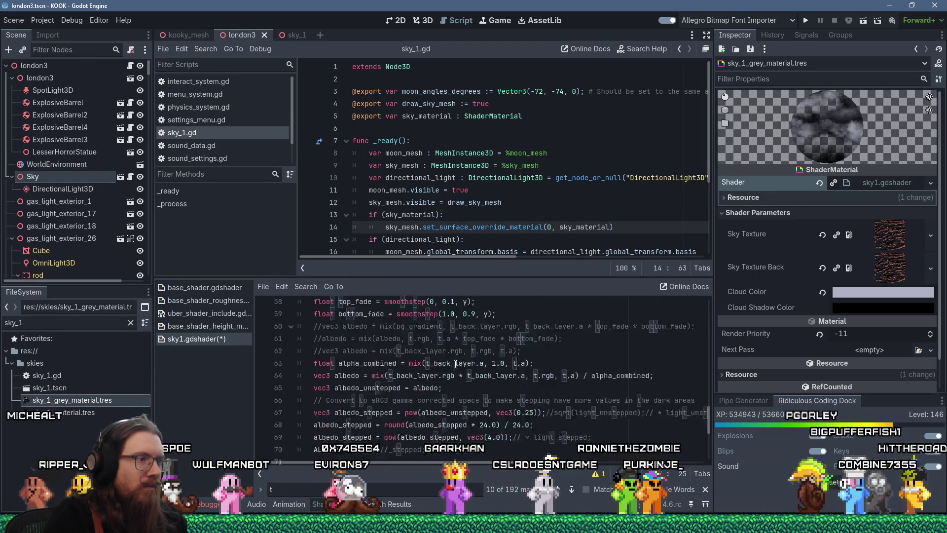
pyautogui.scroll(-2, 456, 364)
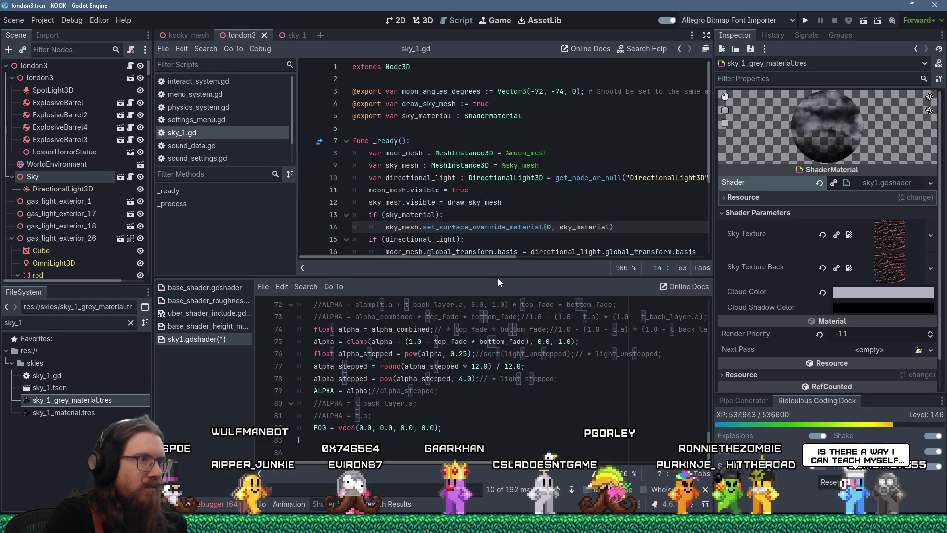
pyautogui.scroll(3, 473, 364)
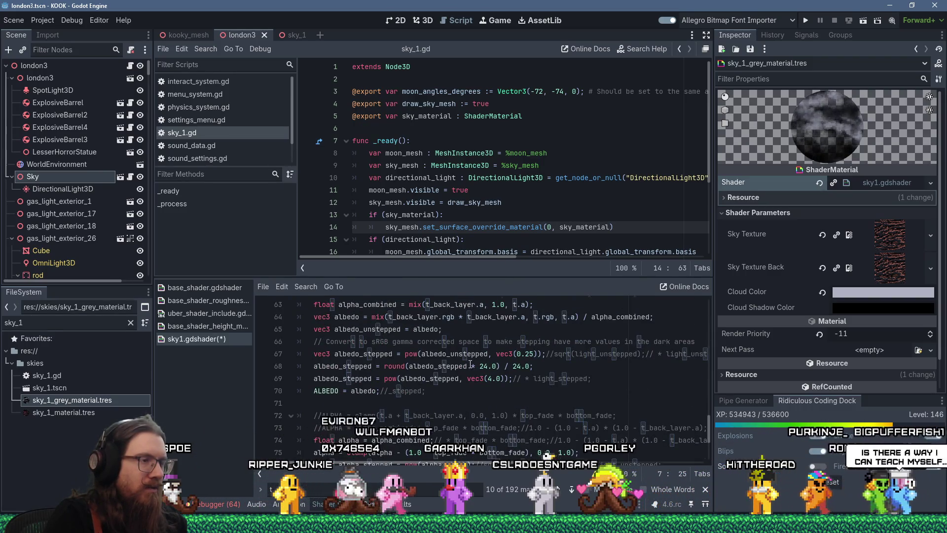
pyautogui.scroll(1, 470, 364)
pyautogui.scroll(-2, 470, 364)
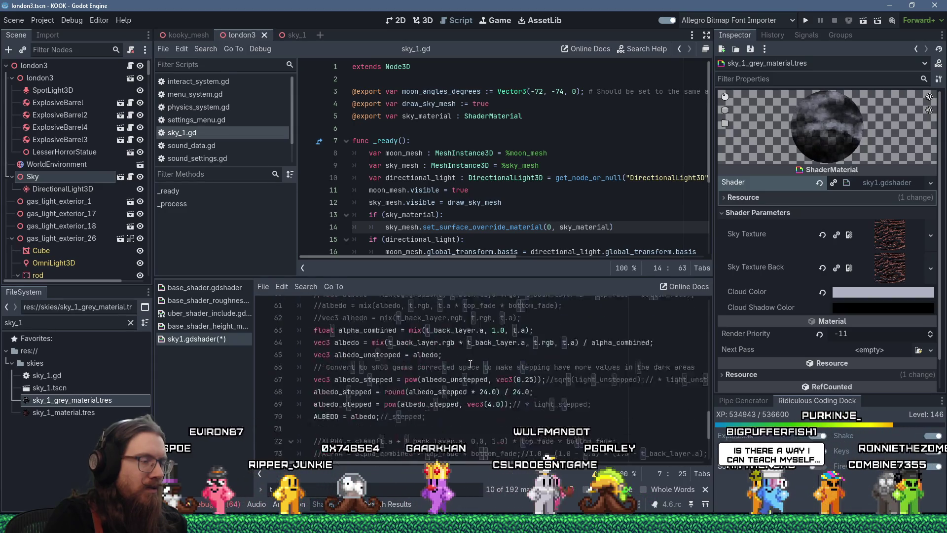
pyautogui.scroll(-1, 470, 364)
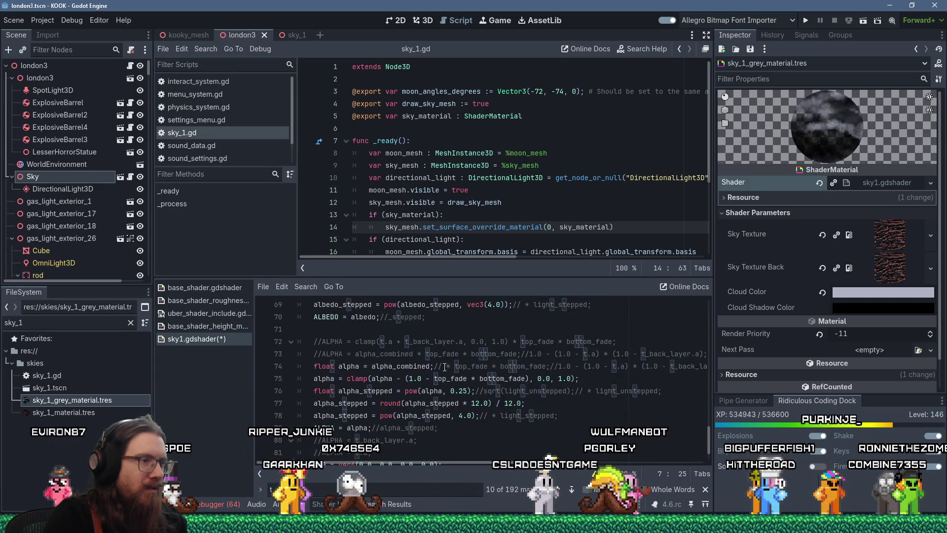
pyautogui.click(451, 354)
pyautogui.hotkey('ctrl', 'f')
pyautogui.write('cloud_color')
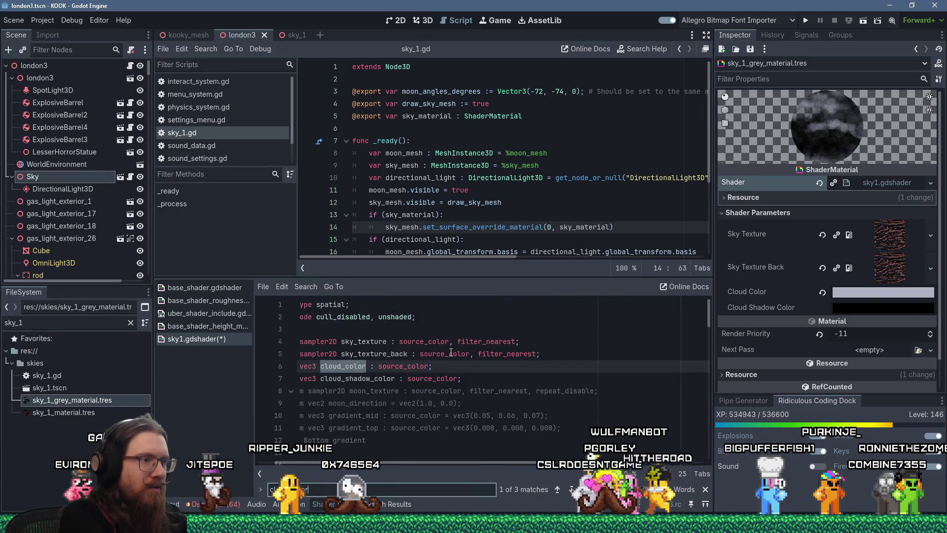
pyautogui.press('Return')
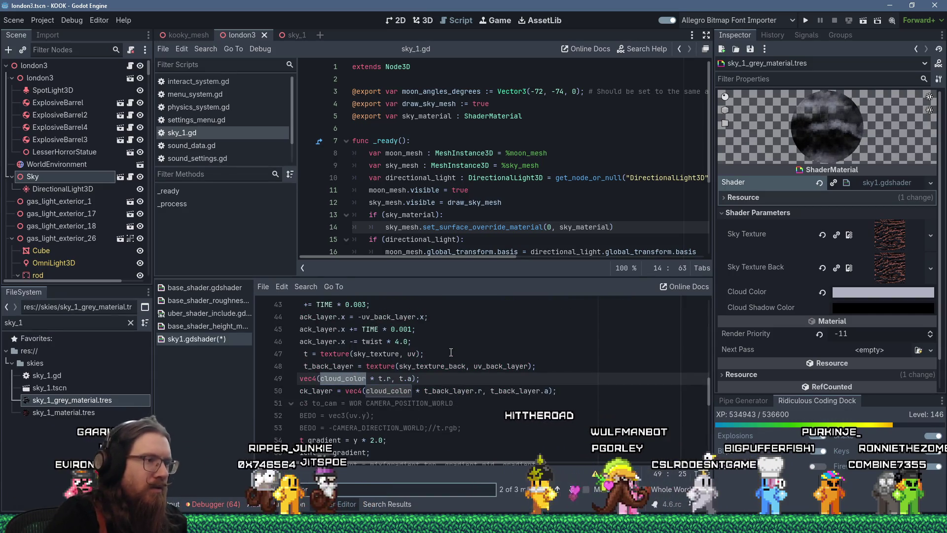
pyautogui.press('Left')
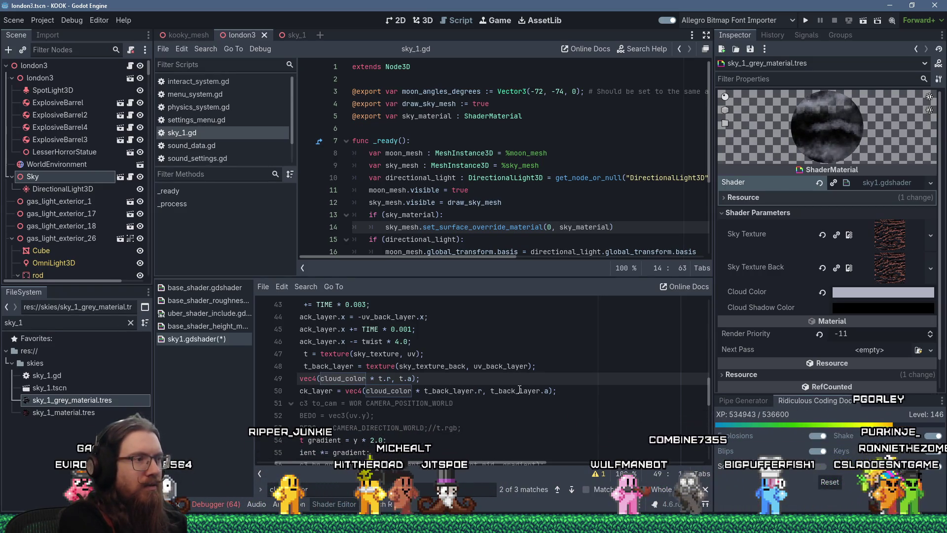
# Rewrite line 49's cloud colour as mix(cloud_shadow_color, cloud_color, t.r)
pyautogui.write('mix(cloud_sha')
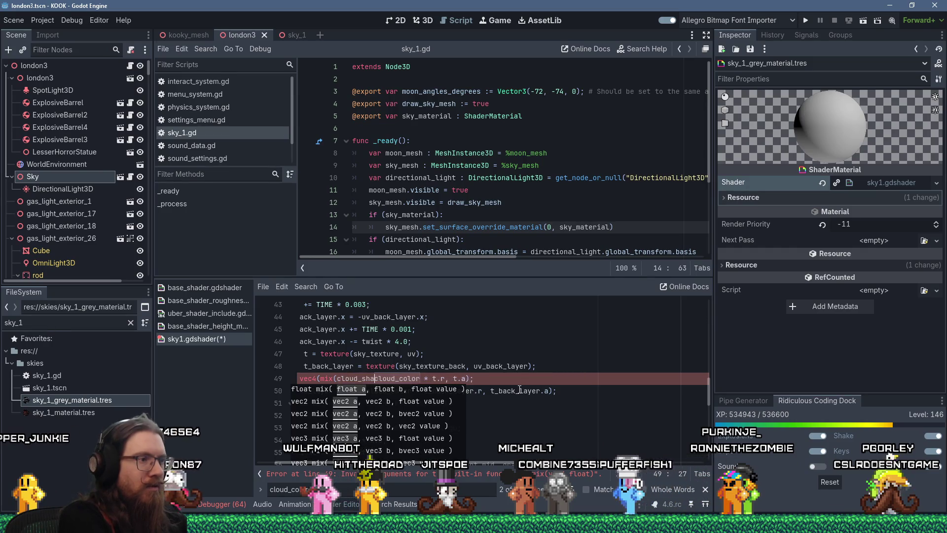
pyautogui.write('dow')
pyautogui.press('Tab')
pyautogui.write(', ')
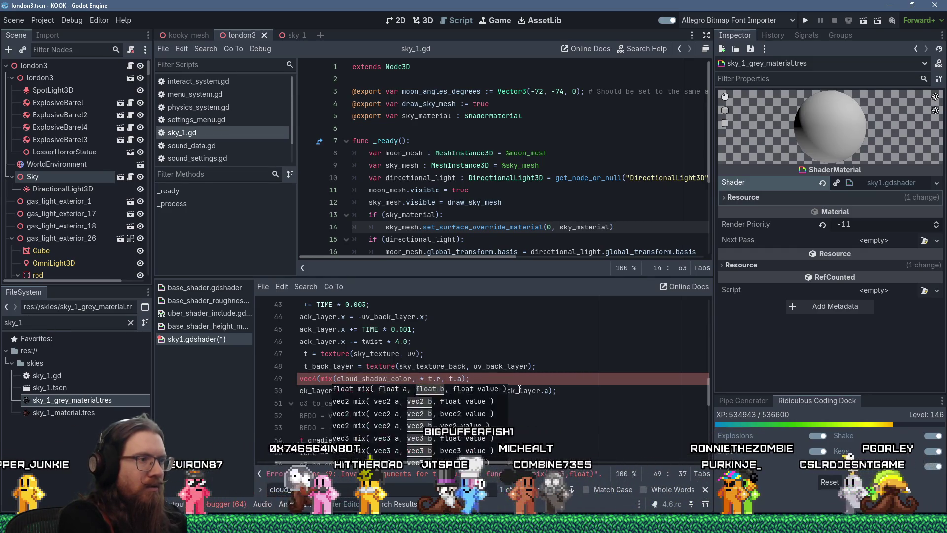
pyautogui.write('co ')
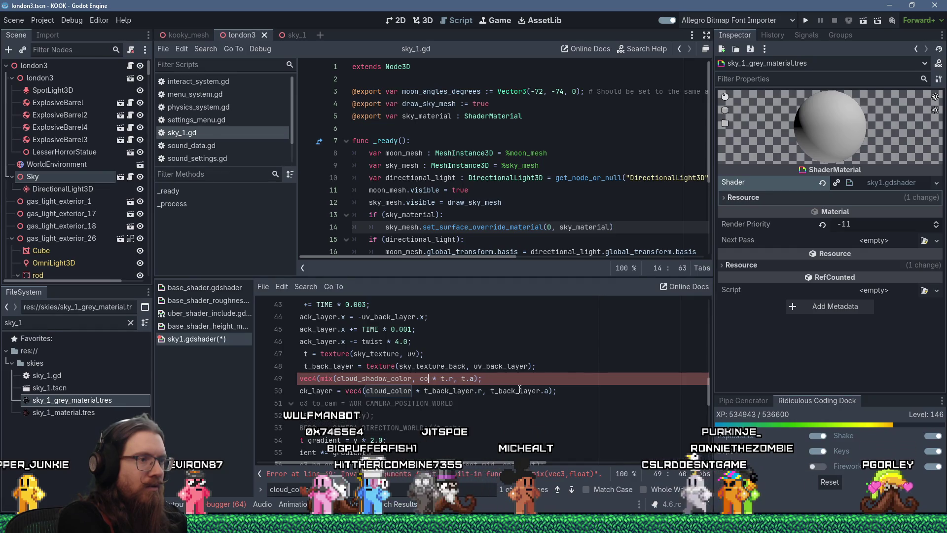
pyautogui.write('r')
pyautogui.press('Delete')
pyautogui.press('Delete')
pyautogui.write(',')
pyautogui.press('Right')
pyautogui.press('Right')
pyautogui.press('Right')
pyautogui.write(')')
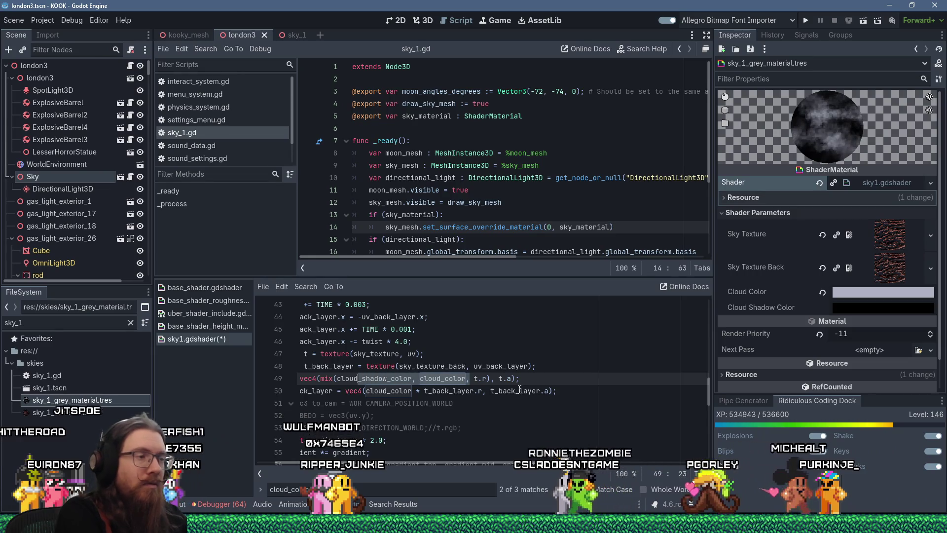
pyautogui.hotkey('ctrl', 'Left')
pyautogui.hotkey('ctrl', 'Left')
pyautogui.hotkey('ctrl', 'Left')
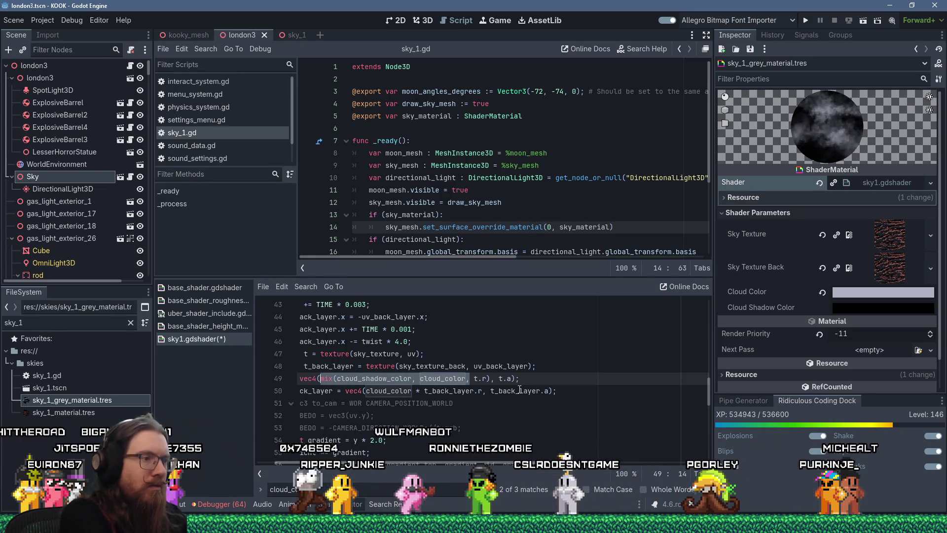
# Rewrite line 50 as the matching mix using t_back_layer.r
pyautogui.press('Down')
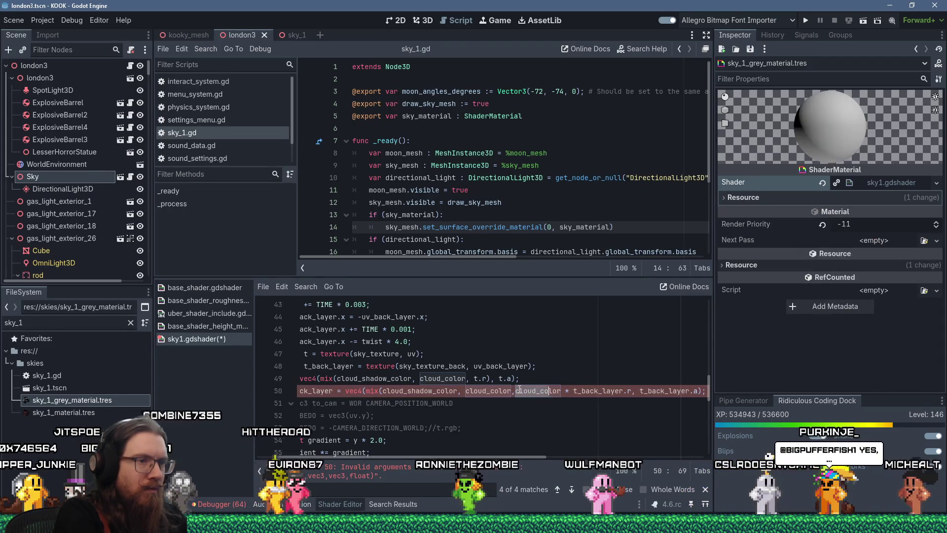
pyautogui.press('Delete')
pyautogui.press('Delete')
pyautogui.press('Delete')
pyautogui.hotkey('ctrl', 'Right')
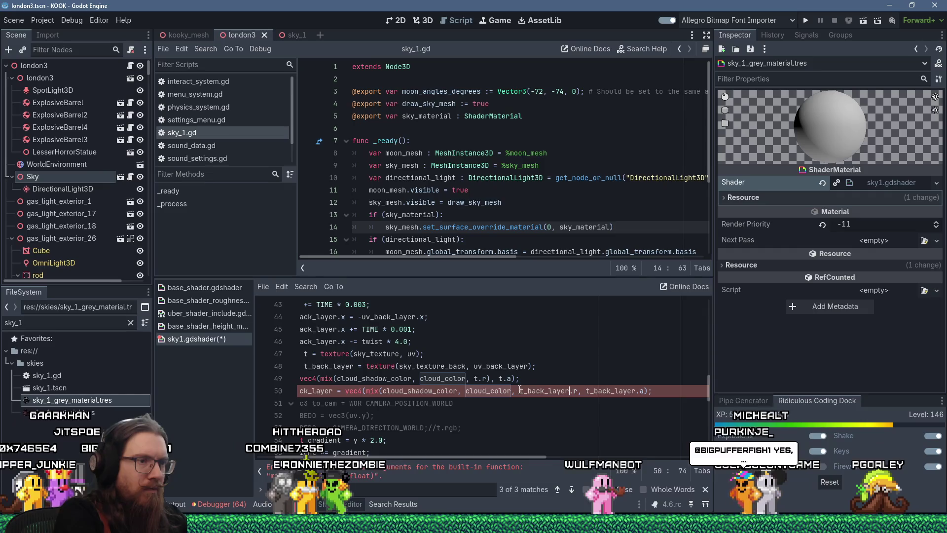
pyautogui.write(')')
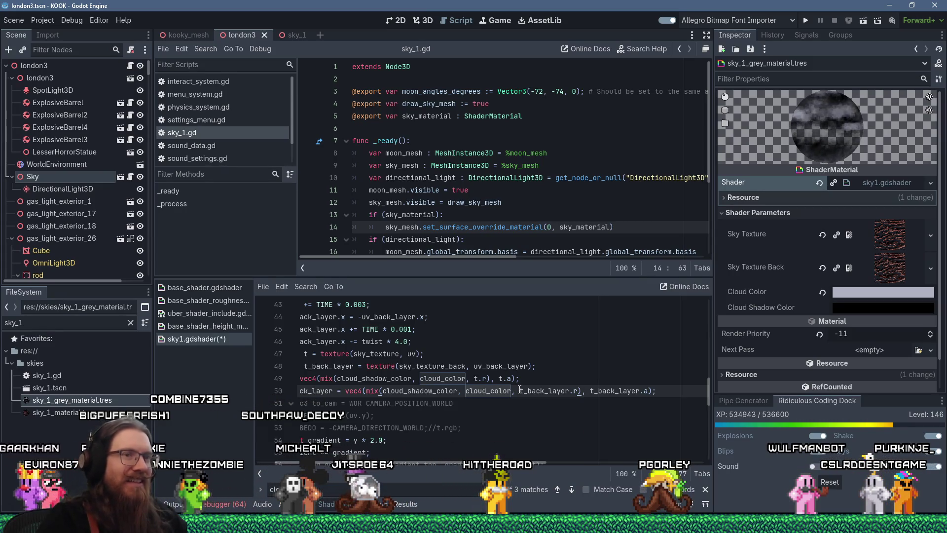
# Set Cloud Shadow Color to mid grey 4b4b4b
pyautogui.click(862, 312)
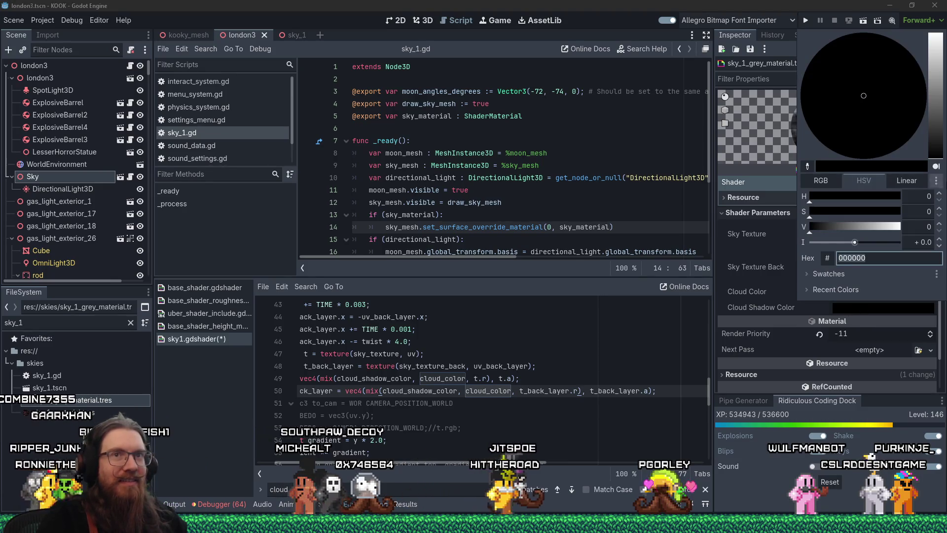
pyautogui.moveTo(936, 157); pyautogui.dragTo(936, 118)
pyautogui.click(768, 249)
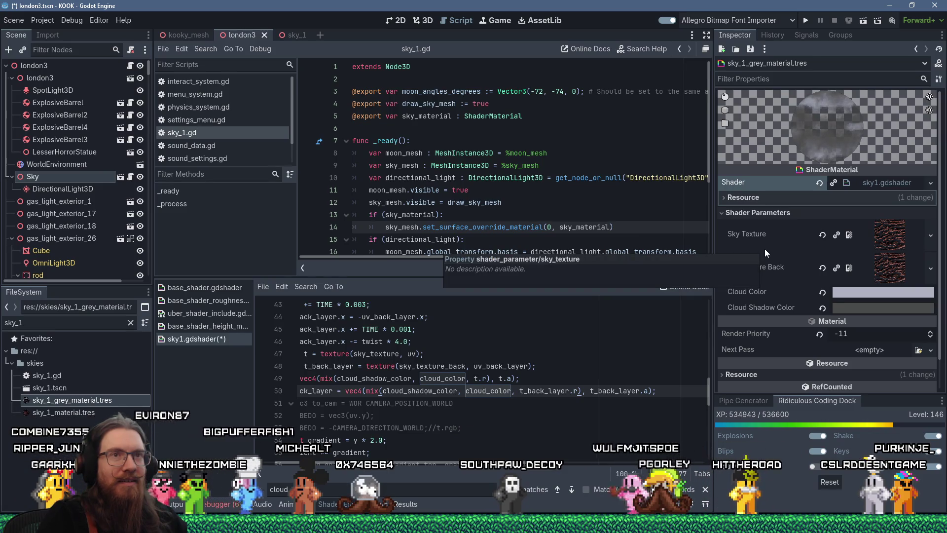
# Darken Cloud Color to blue-grey 787d91 and save
pyautogui.click(883, 292)
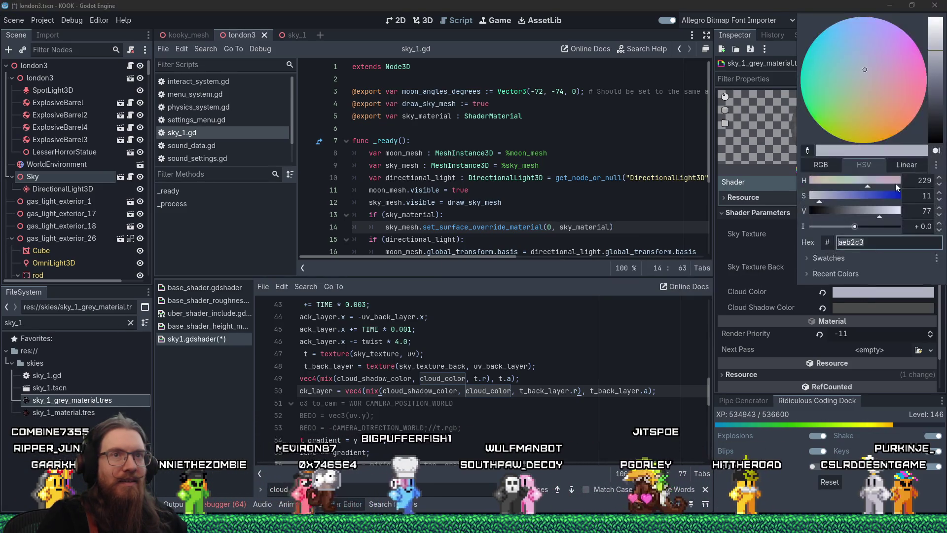
pyautogui.moveTo(935, 47); pyautogui.dragTo(941, 81)
pyautogui.click(754, 256)
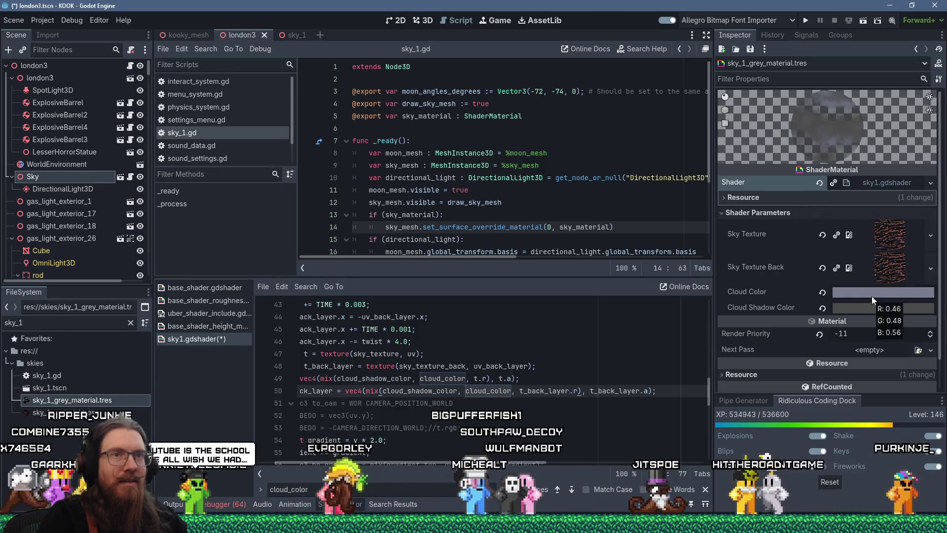
pyautogui.moveTo(872, 312)
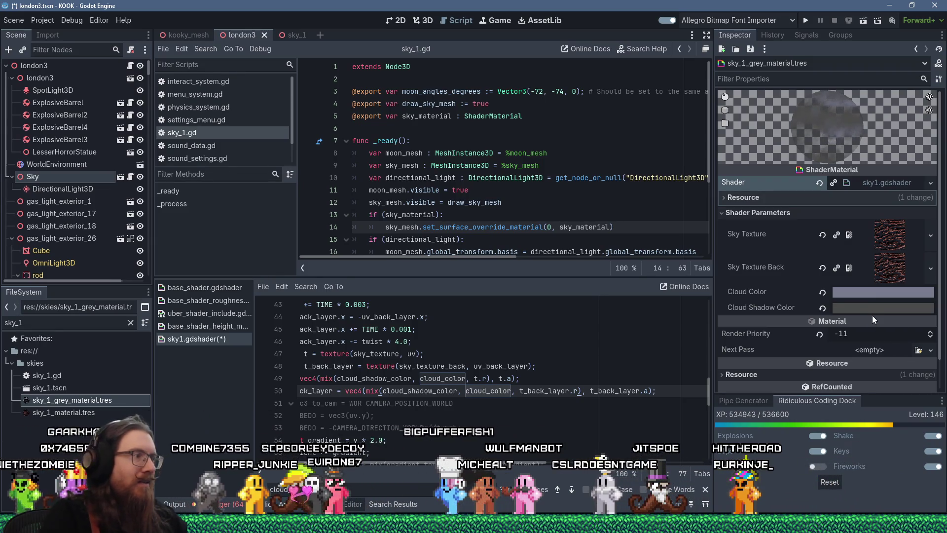
pyautogui.hotkey('ctrl', 's')
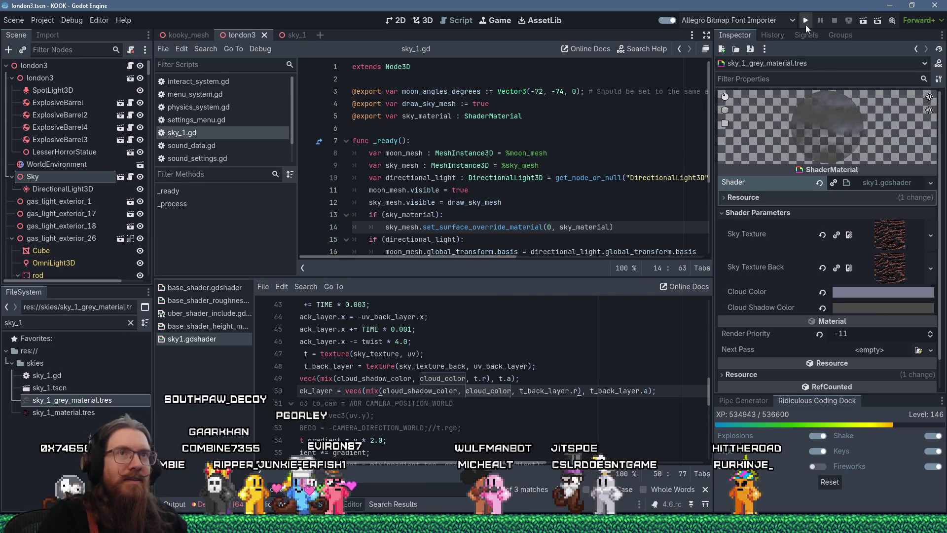
# Run the game to view the two-tone grey sky, then quit via the console
pyautogui.click(806, 23)
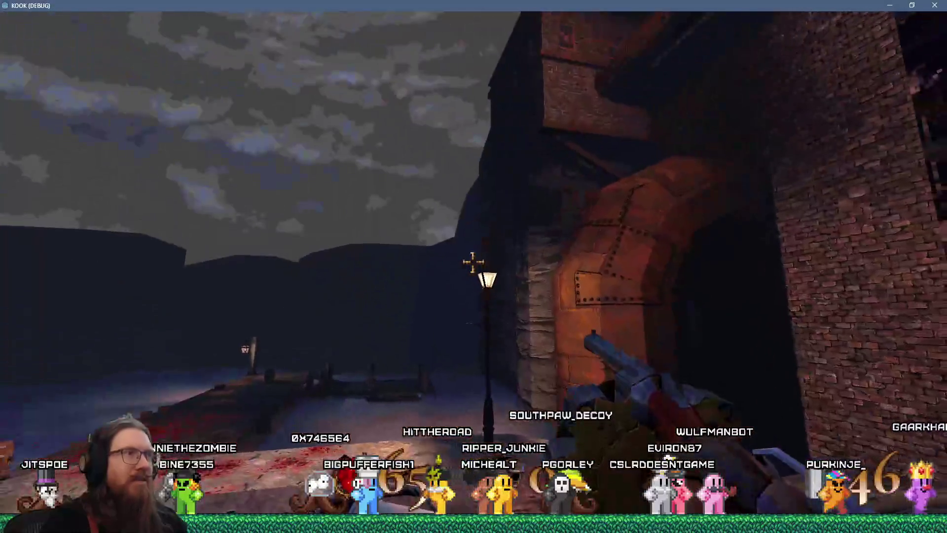
pyautogui.press('`')
pyautogui.press('`')
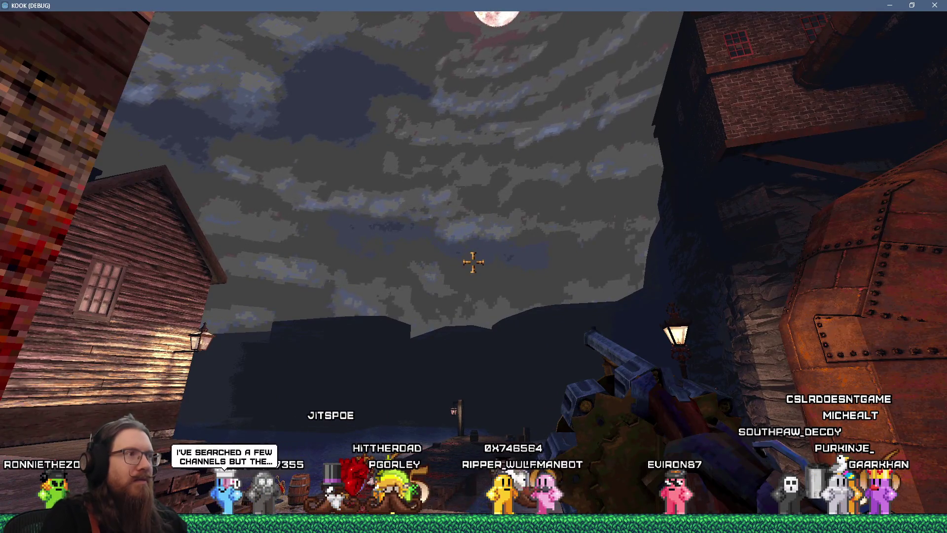
pyautogui.press('`')
pyautogui.write('quit')
pyautogui.press('Return')
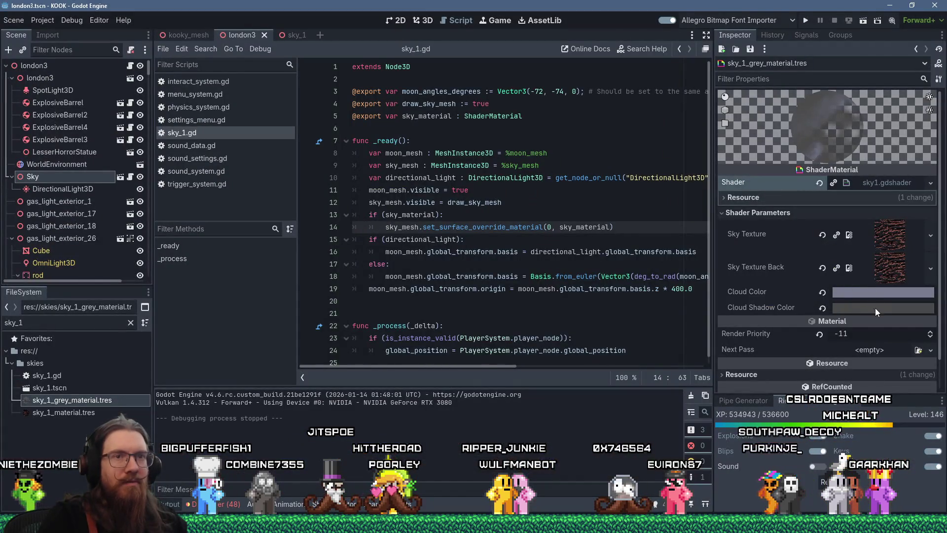
# Set Cloud Shadow Color to hex 1c1f27 and darken Cloud Color to slate 616578
pyautogui.click(878, 310)
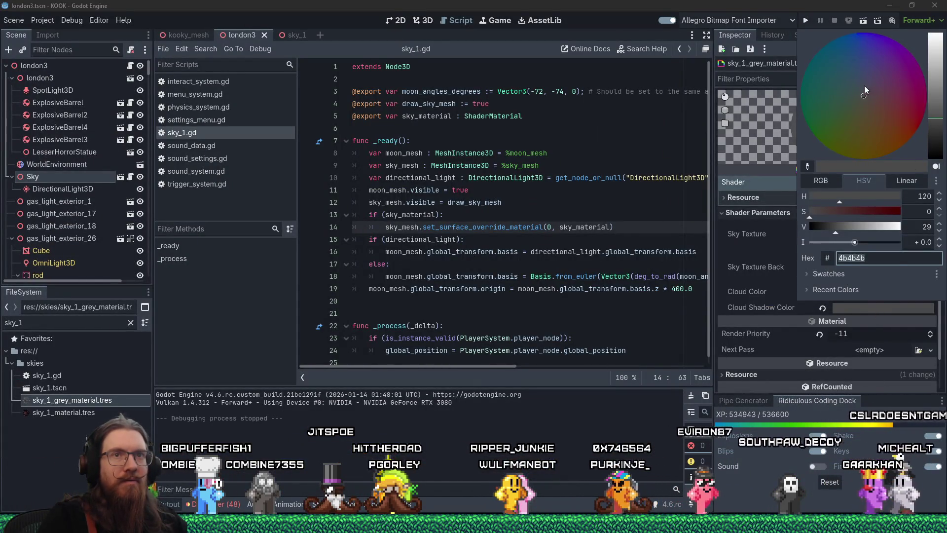
pyautogui.write('1c1f27')
pyautogui.press('Return')
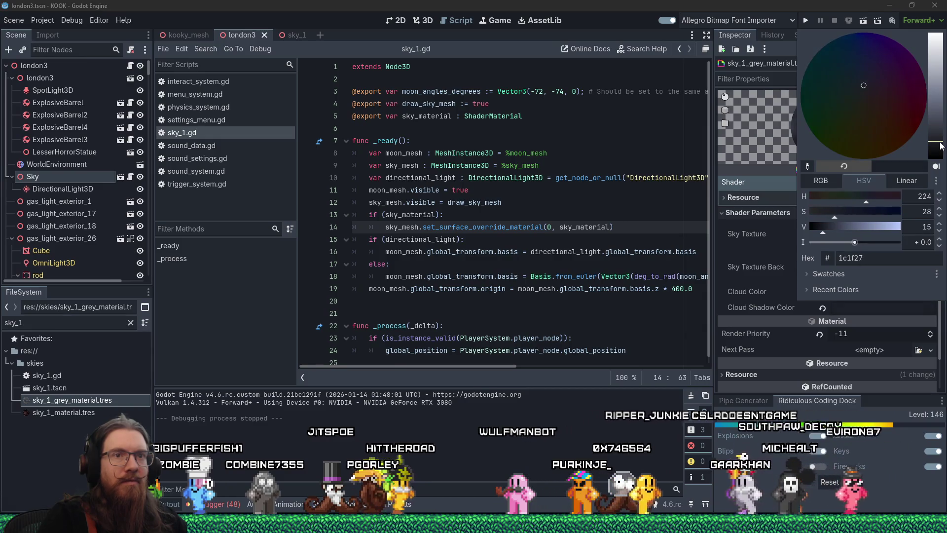
pyautogui.click(749, 255)
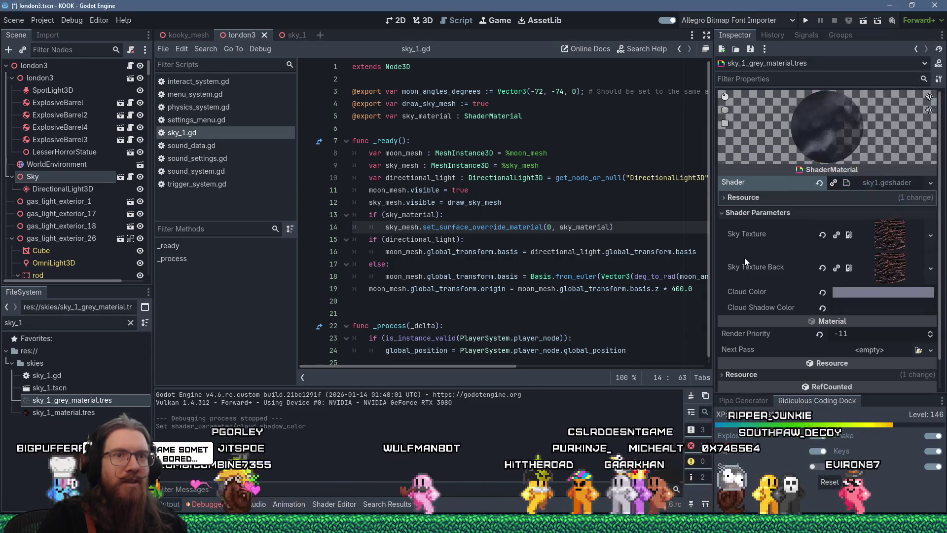
pyautogui.click(874, 291)
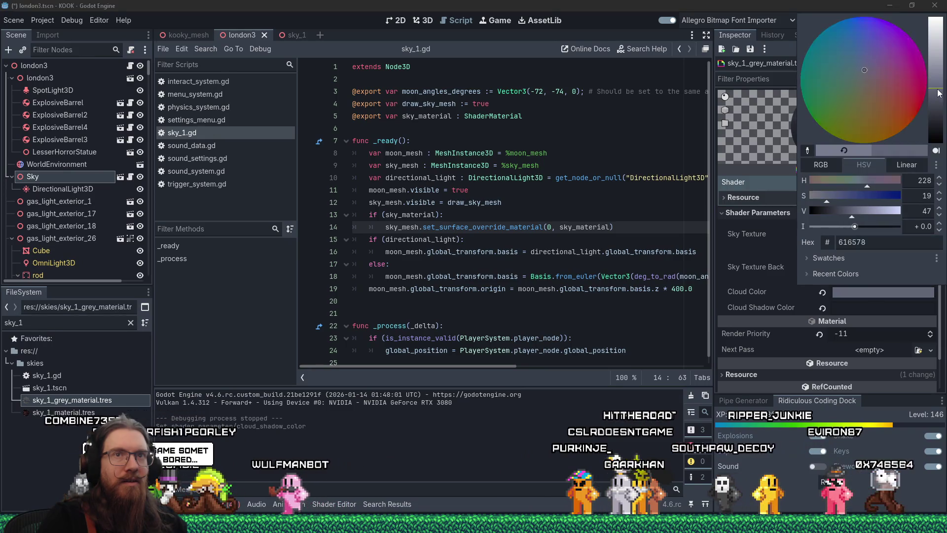
pyautogui.click(731, 4)
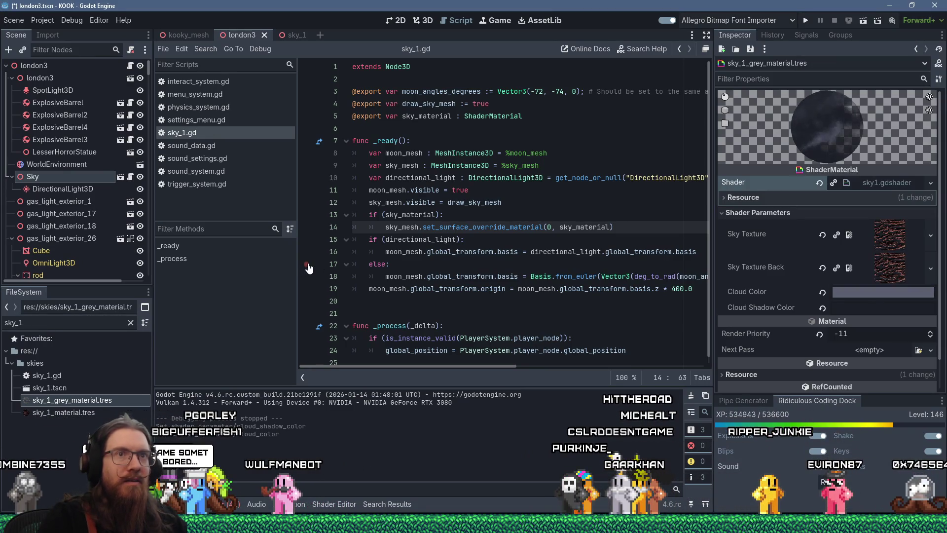